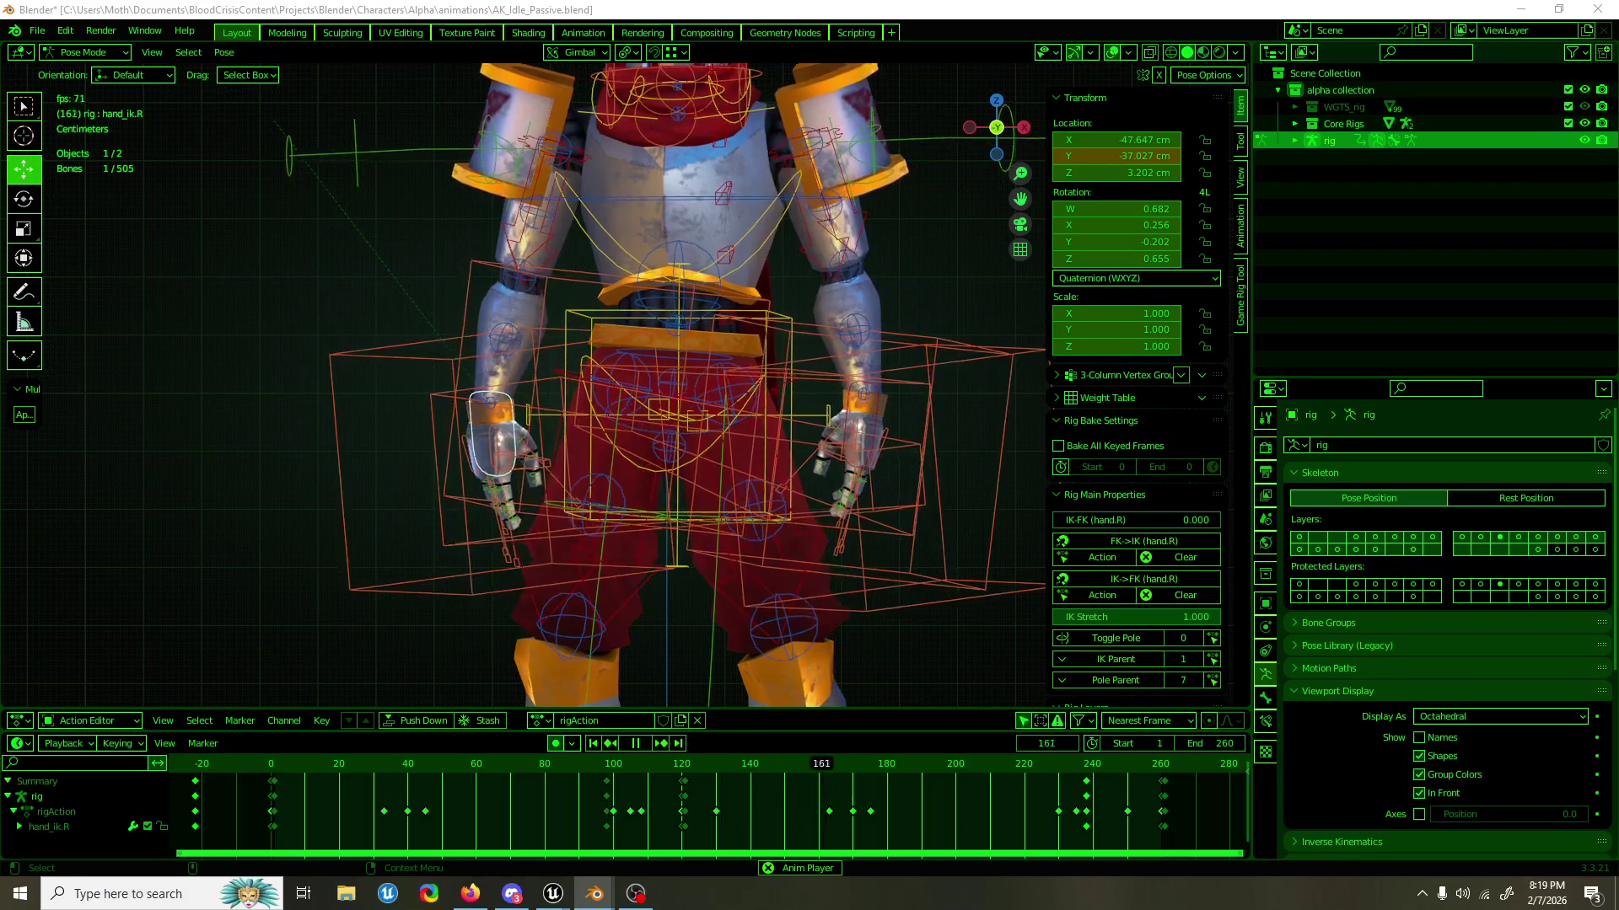
Stop playback, switch to rotate, select hand_ik.L and resume the idle animation.
{"action": "key", "text": "space"}
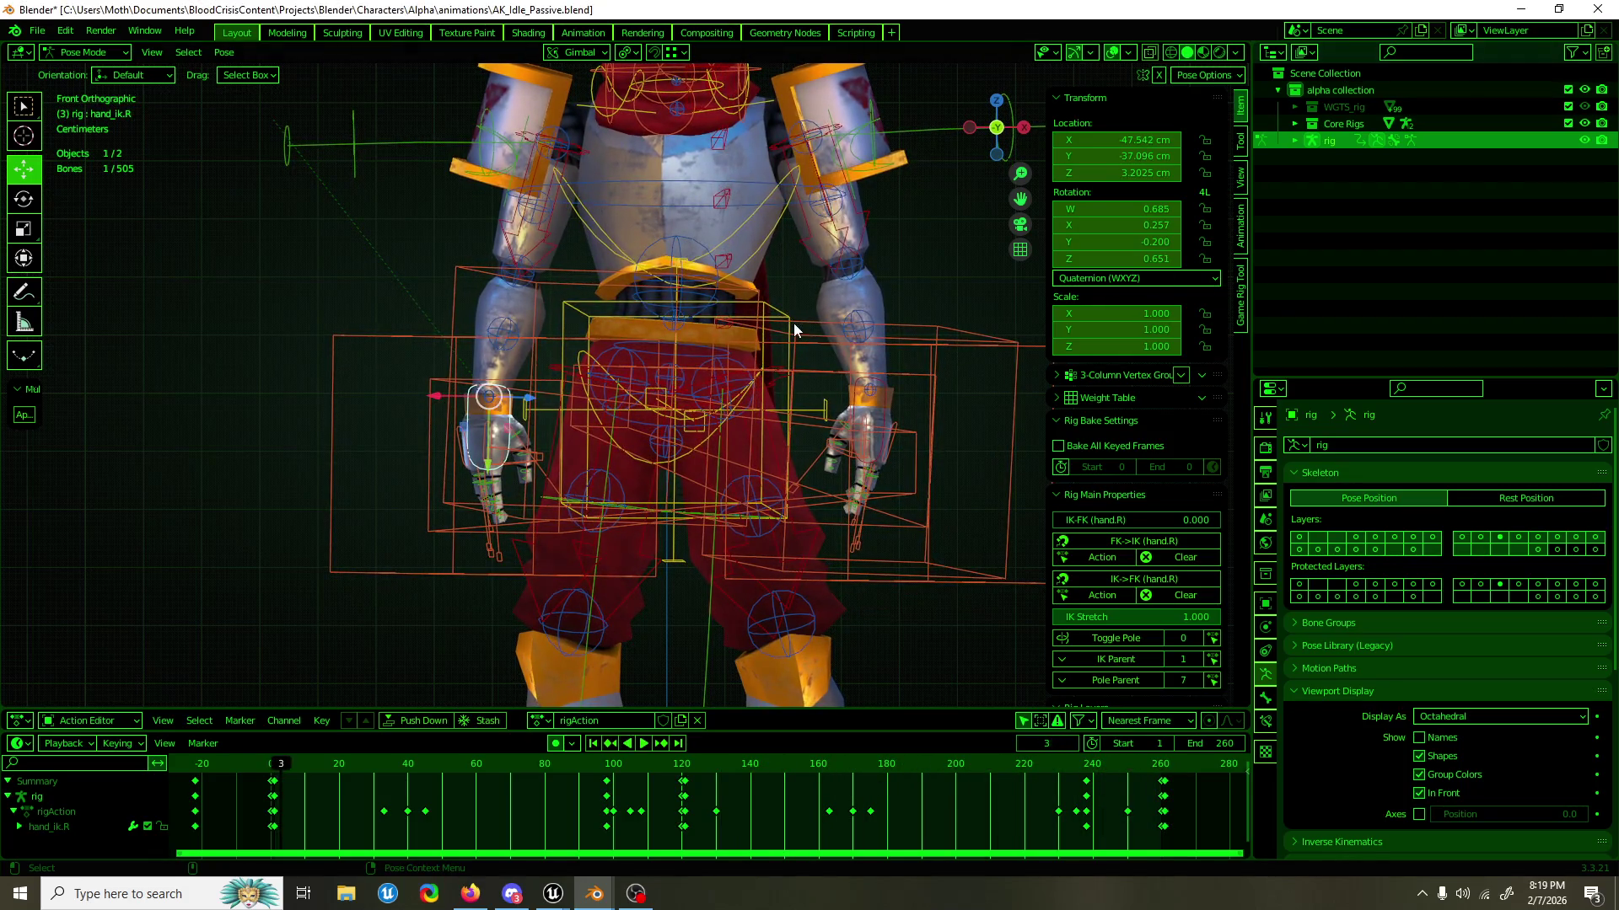
{"action": "key", "text": "e"}
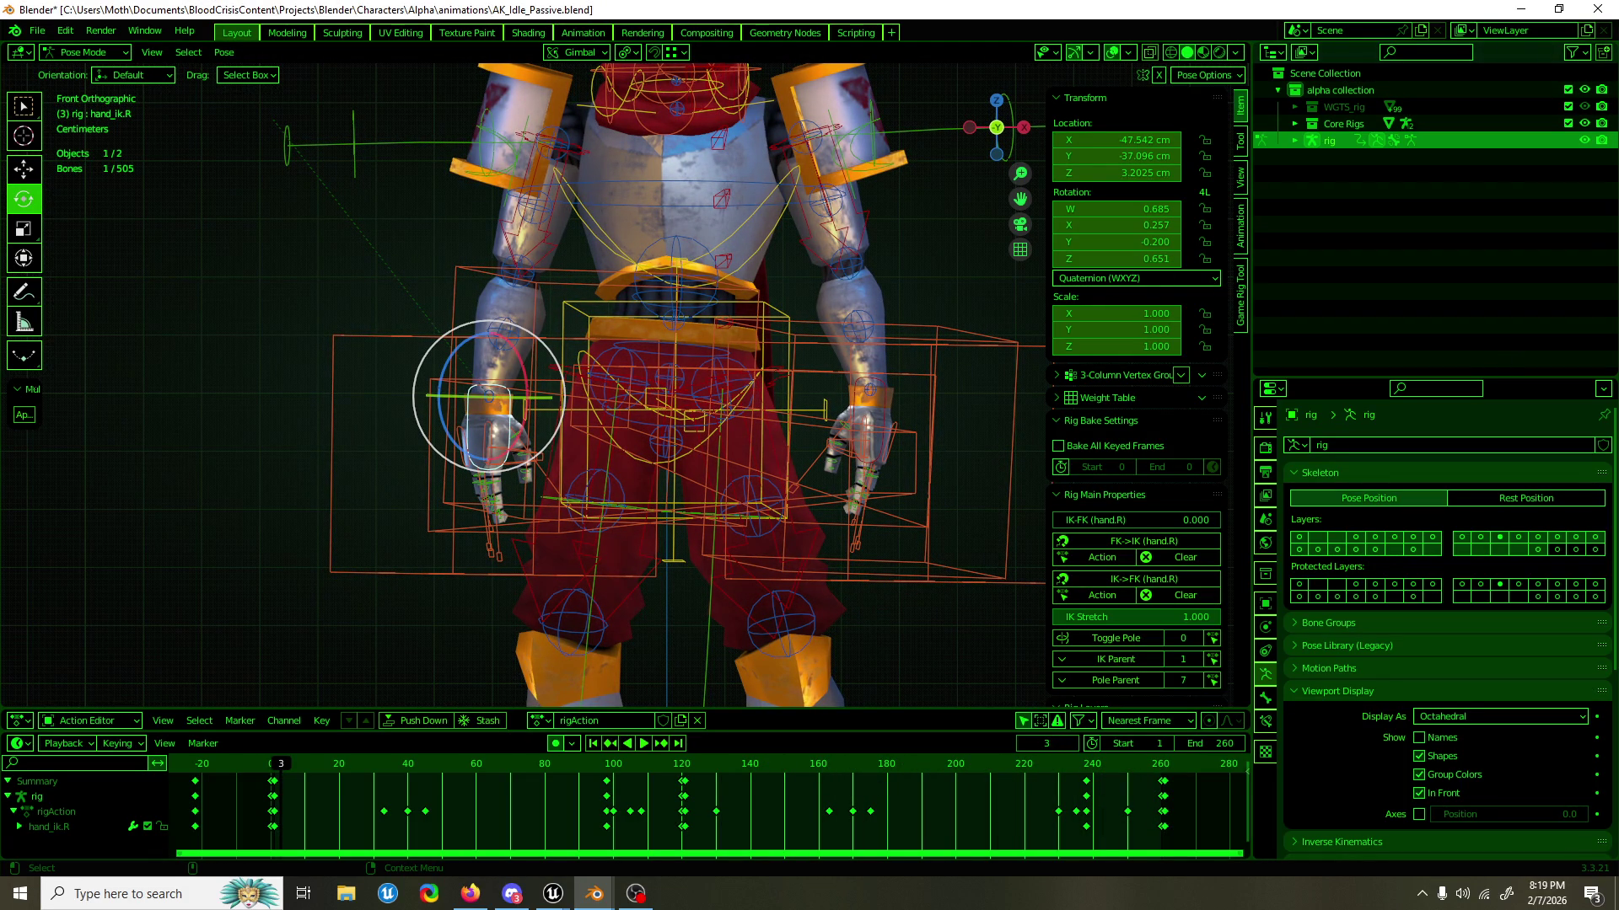
{"action": "left_click", "coordinate": [895, 395]}
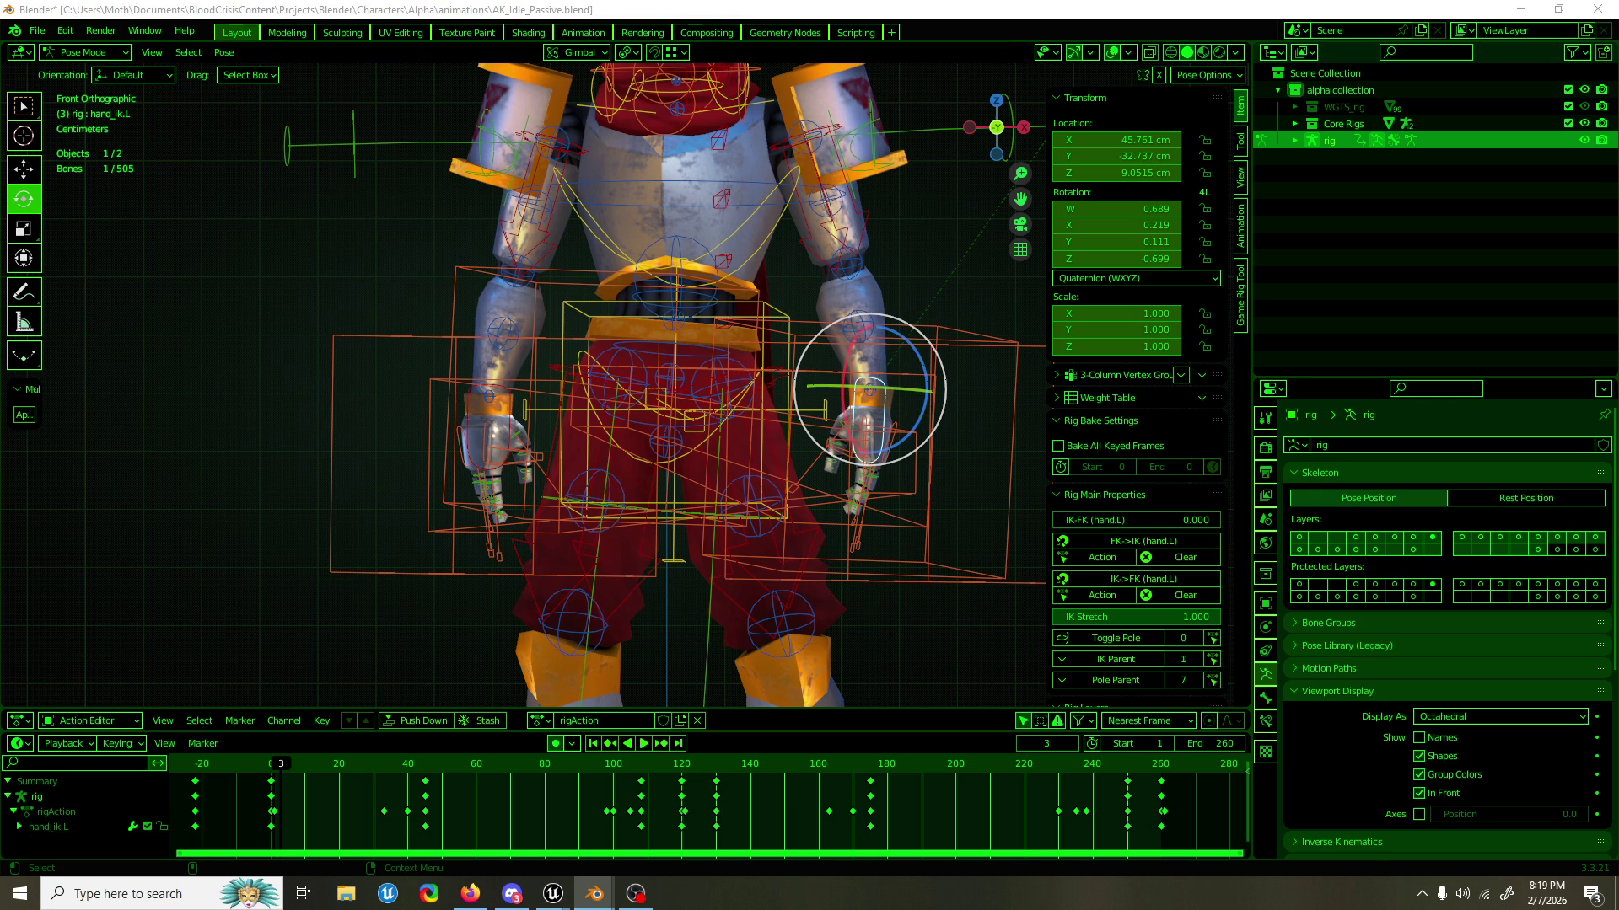
{"action": "key", "text": "space"}
{"action": "key", "text": "space"}
Select hand_ik.R, replay and pause at frame 181, then hide the viewport overlays.
{"action": "left_click", "coordinate": [472, 408]}
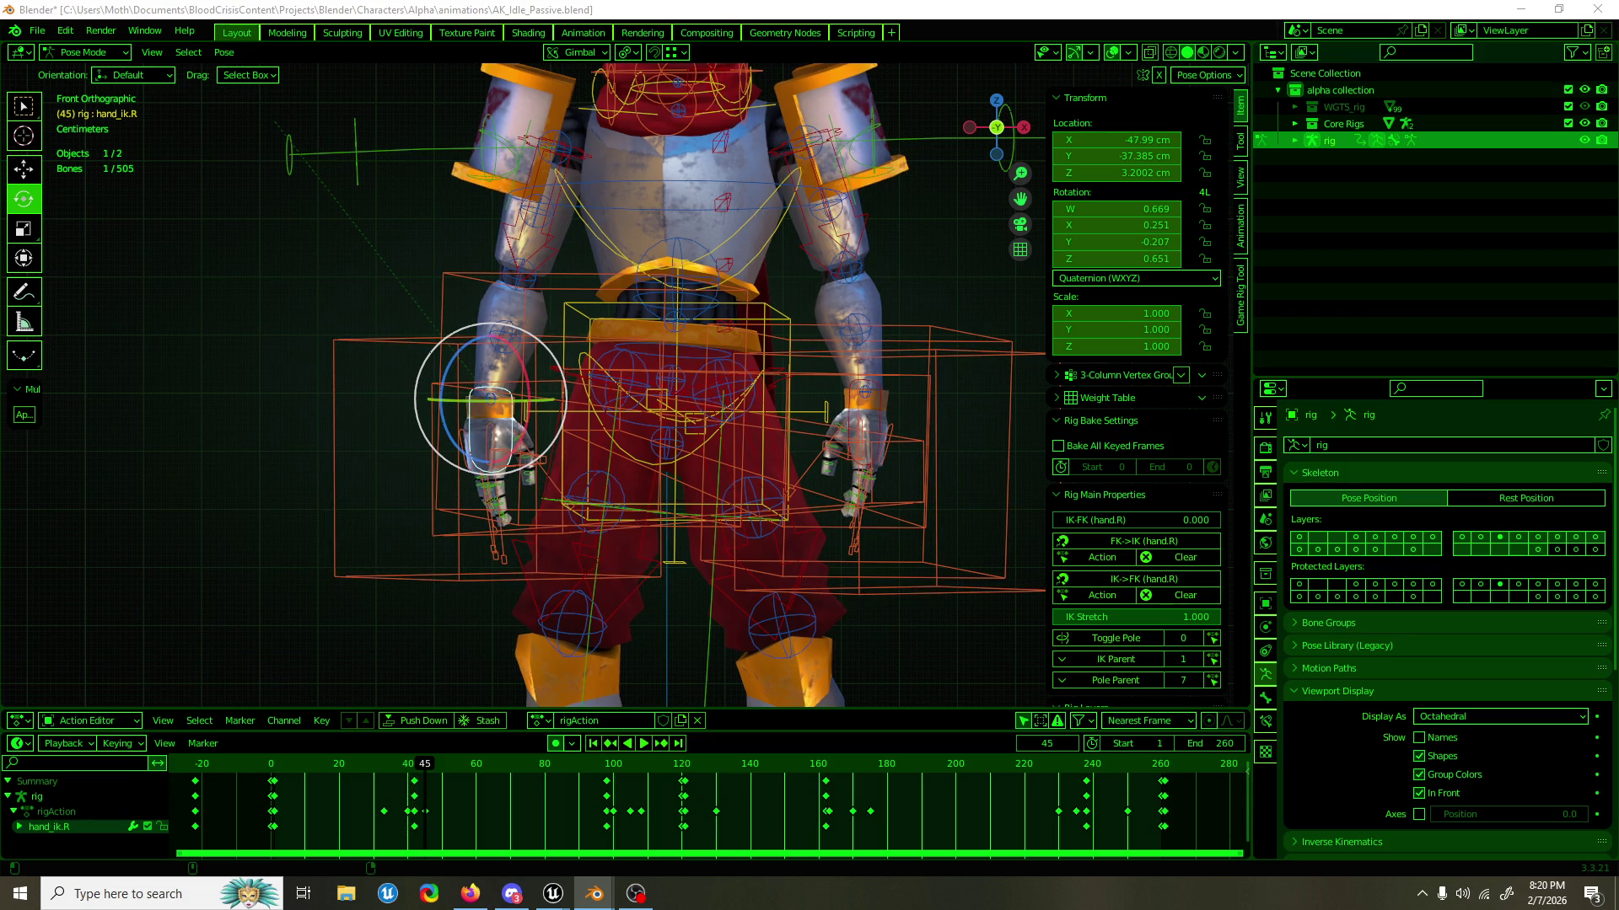
{"action": "key", "text": "space"}
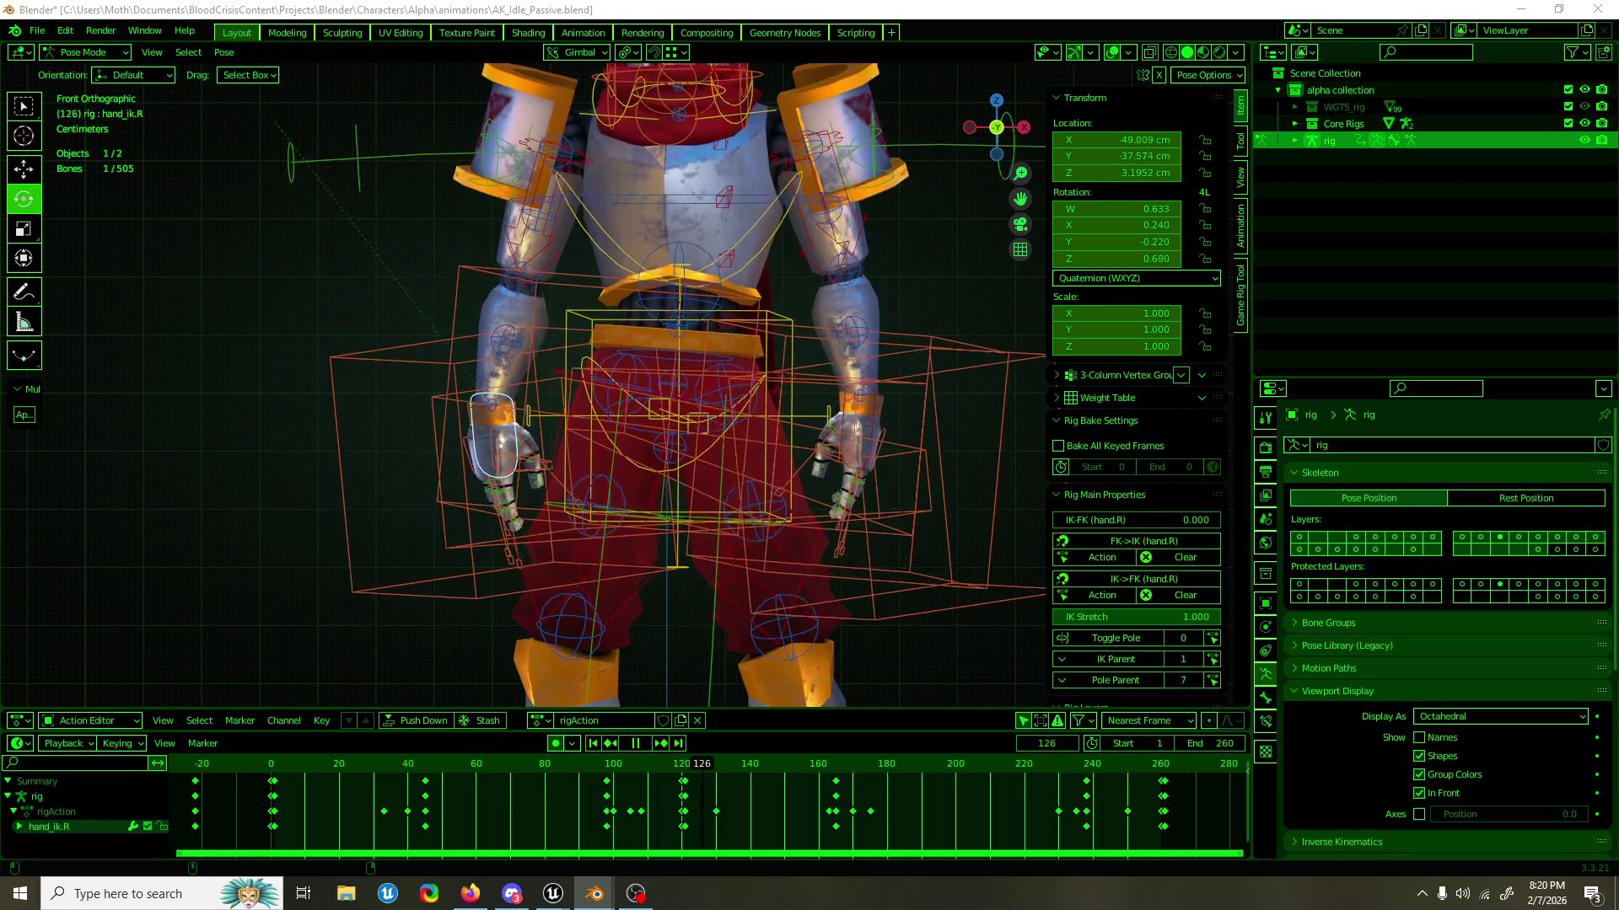
{"action": "key", "text": "space"}
{"action": "left_click", "coordinate": [1113, 53]}
{"action": "key", "text": "space"}
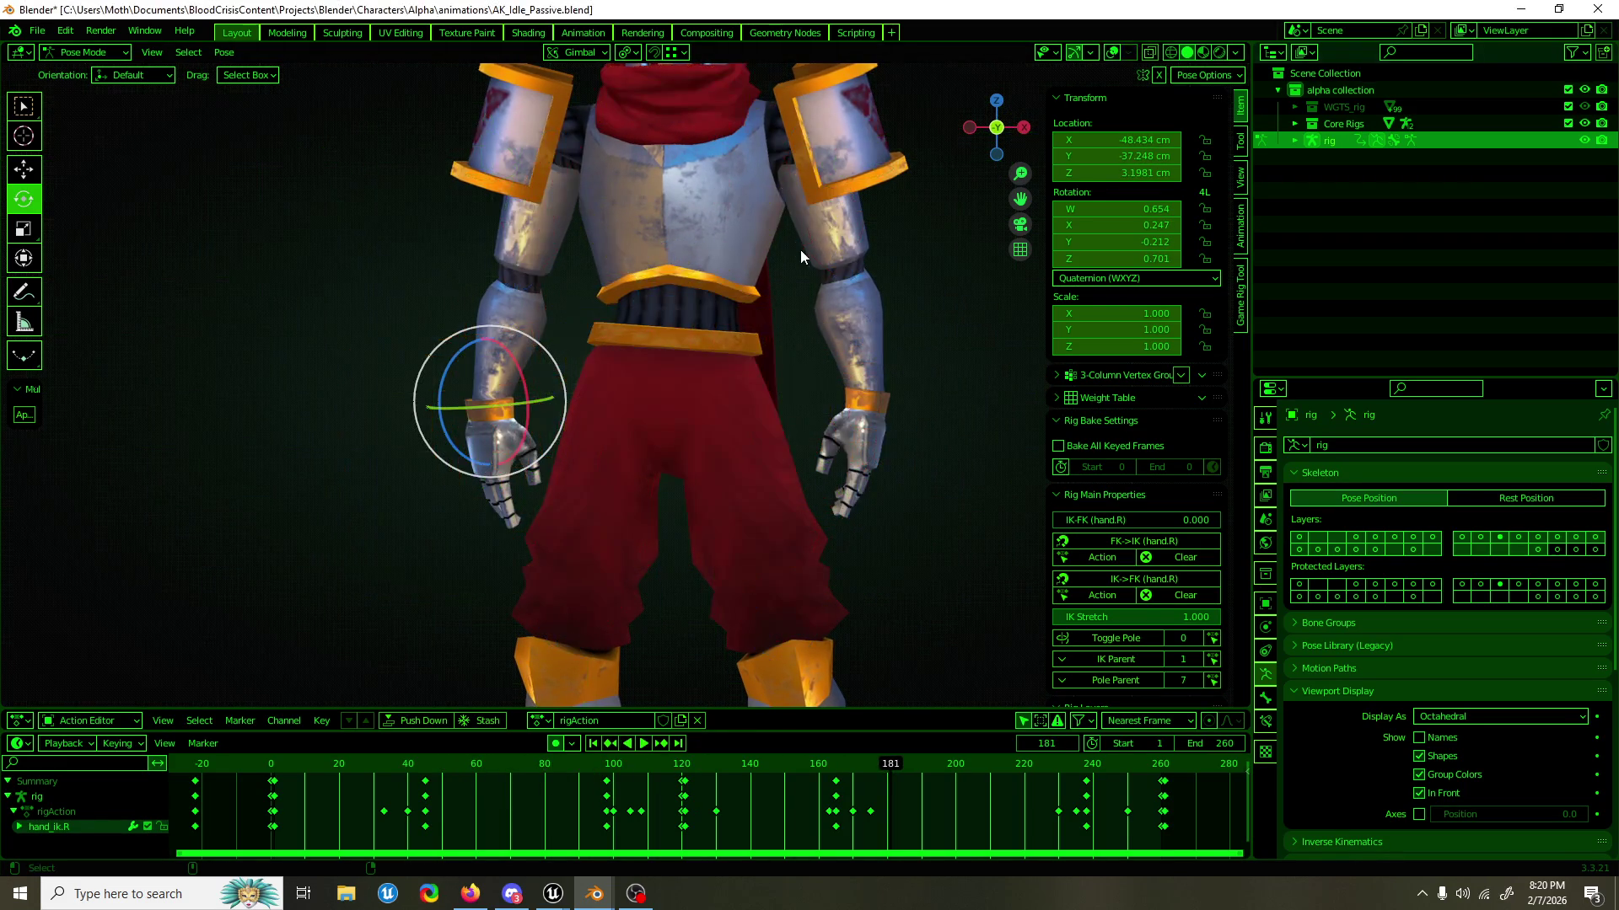
{"action": "scroll", "coordinate": [801, 249], "scroll_direction": "down", "scroll_amount": 4}
{"action": "key", "text": "ctrl+s"}
{"action": "left_click", "coordinate": [900, 225]}
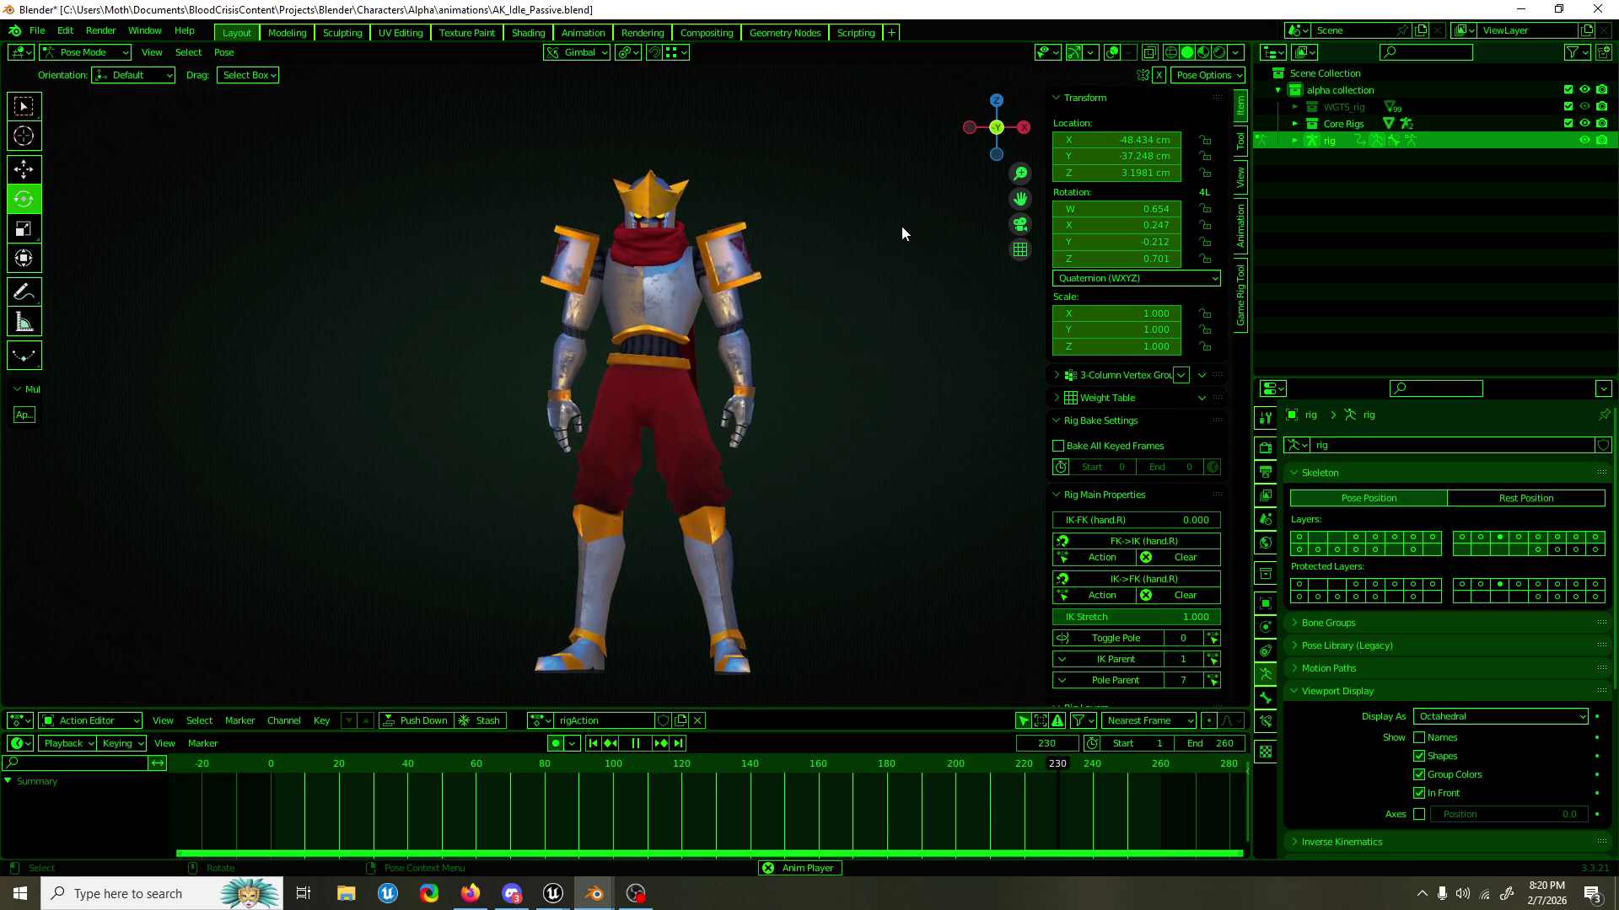
{"action": "left_click_drag", "start_coordinate": [875, 315], "coordinate": [534, 349]}
{"action": "left_click_drag", "start_coordinate": [814, 331], "coordinate": [772, 329]}
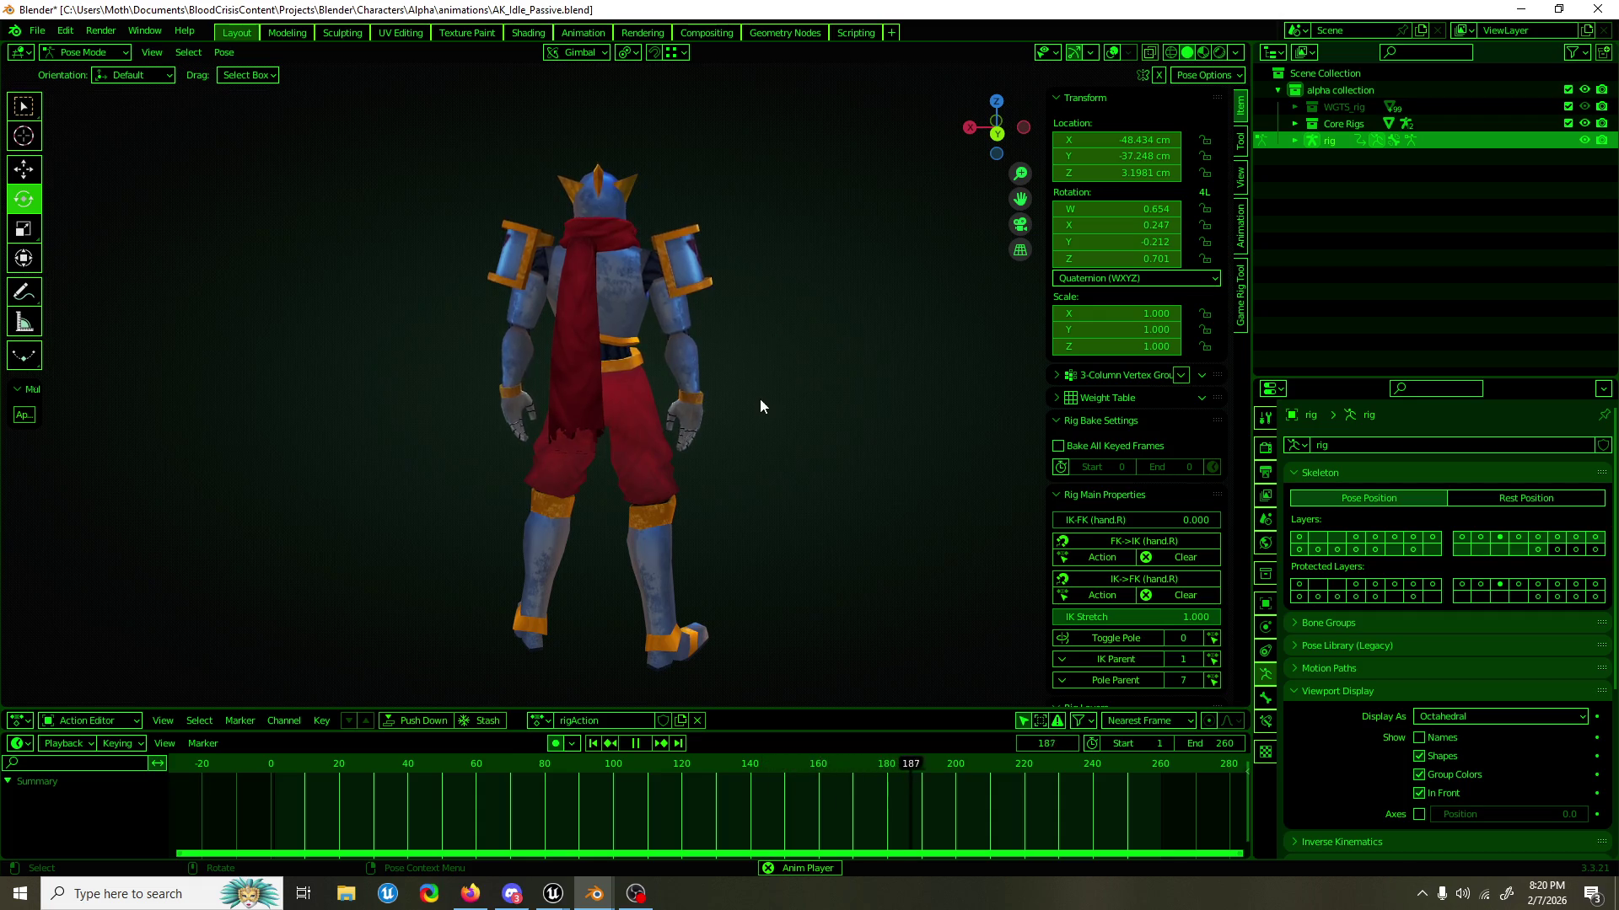
{"action": "mouse_move", "coordinate": [696, 589]}
{"action": "left_mouse_down"}
{"action": "mouse_move", "coordinate": [739, 564]}
{"action": "mouse_move", "coordinate": [535, 559]}
{"action": "mouse_move", "coordinate": [800, 544]}
{"action": "left_mouse_up"}
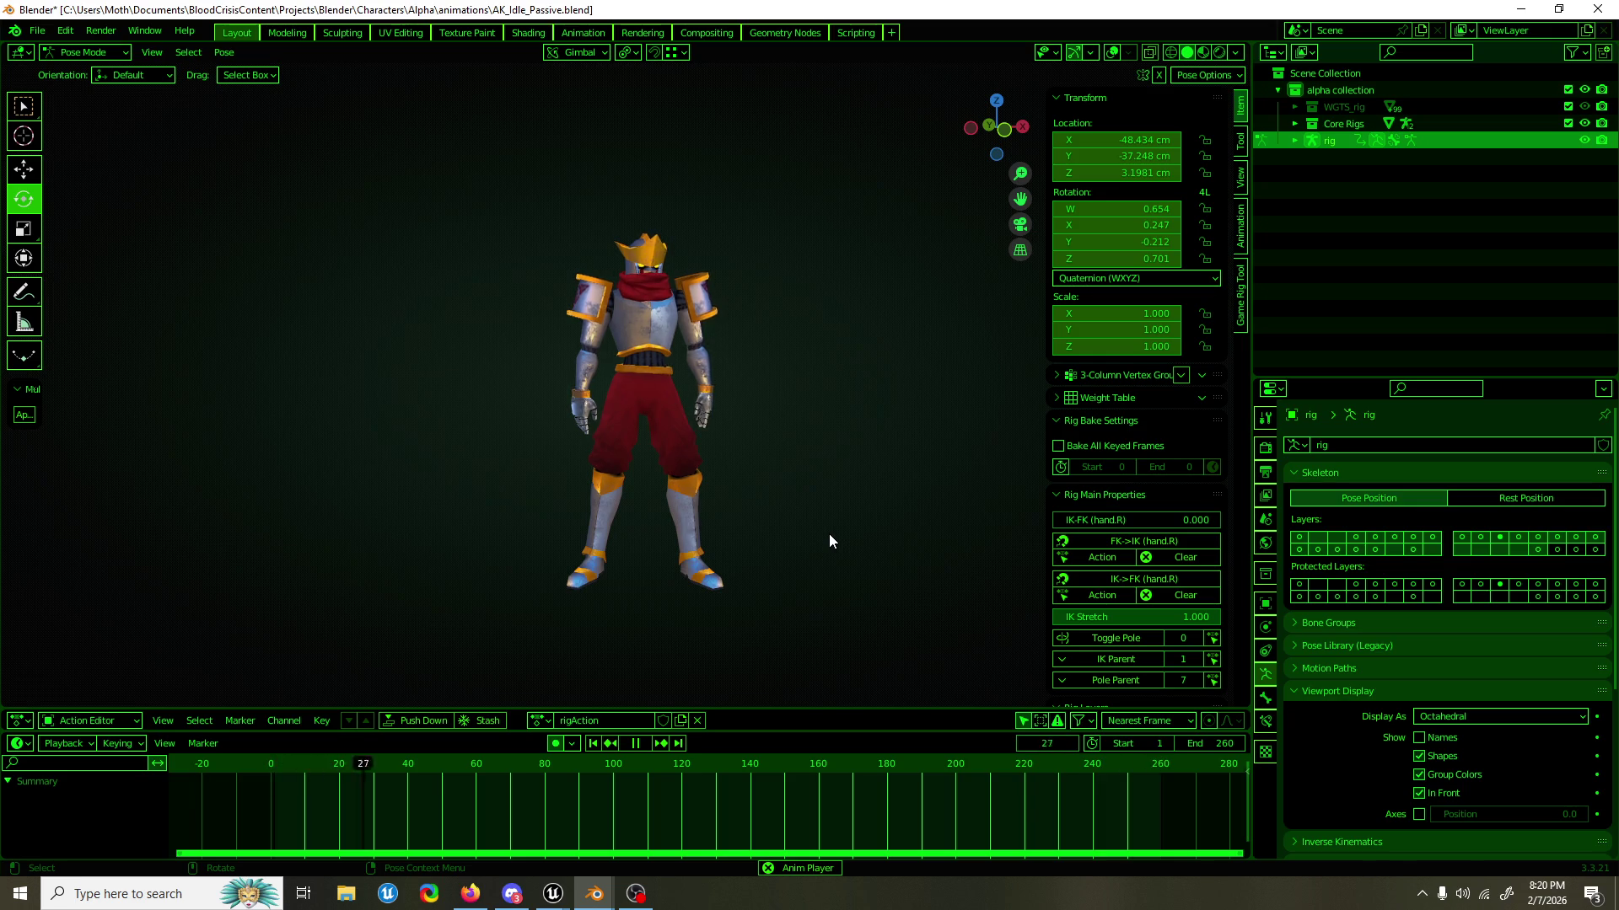
{"action": "left_click", "coordinate": [636, 894]}
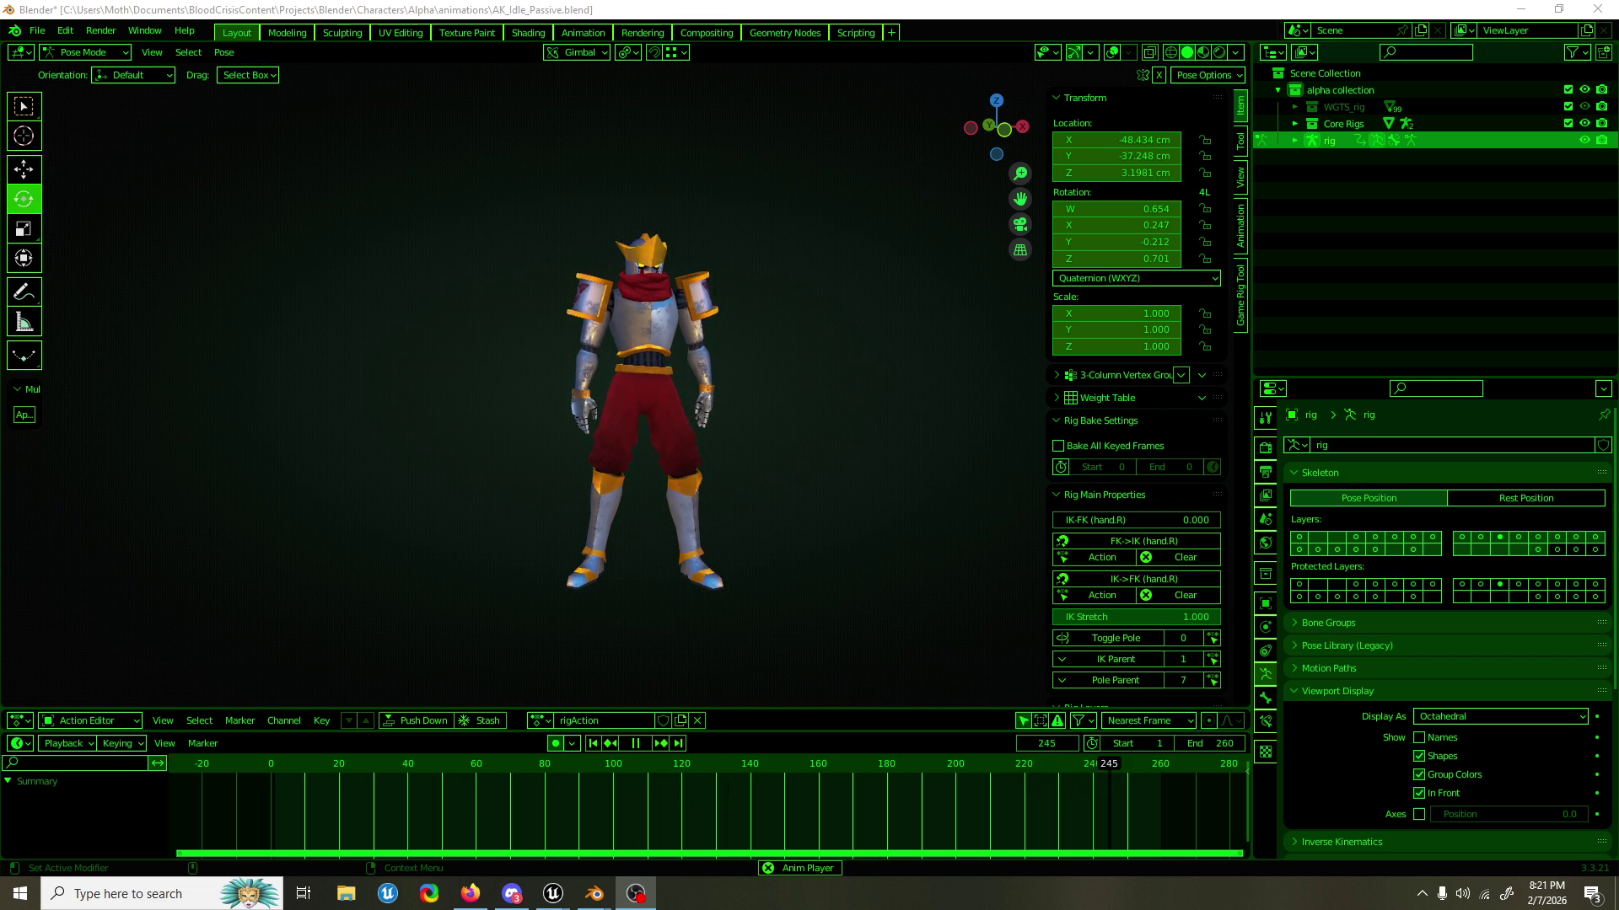
Orbit to look up at the knight and turn the rig overlays back on.
{"action": "scroll", "coordinate": [631, 441], "scroll_direction": "up", "scroll_amount": 5}
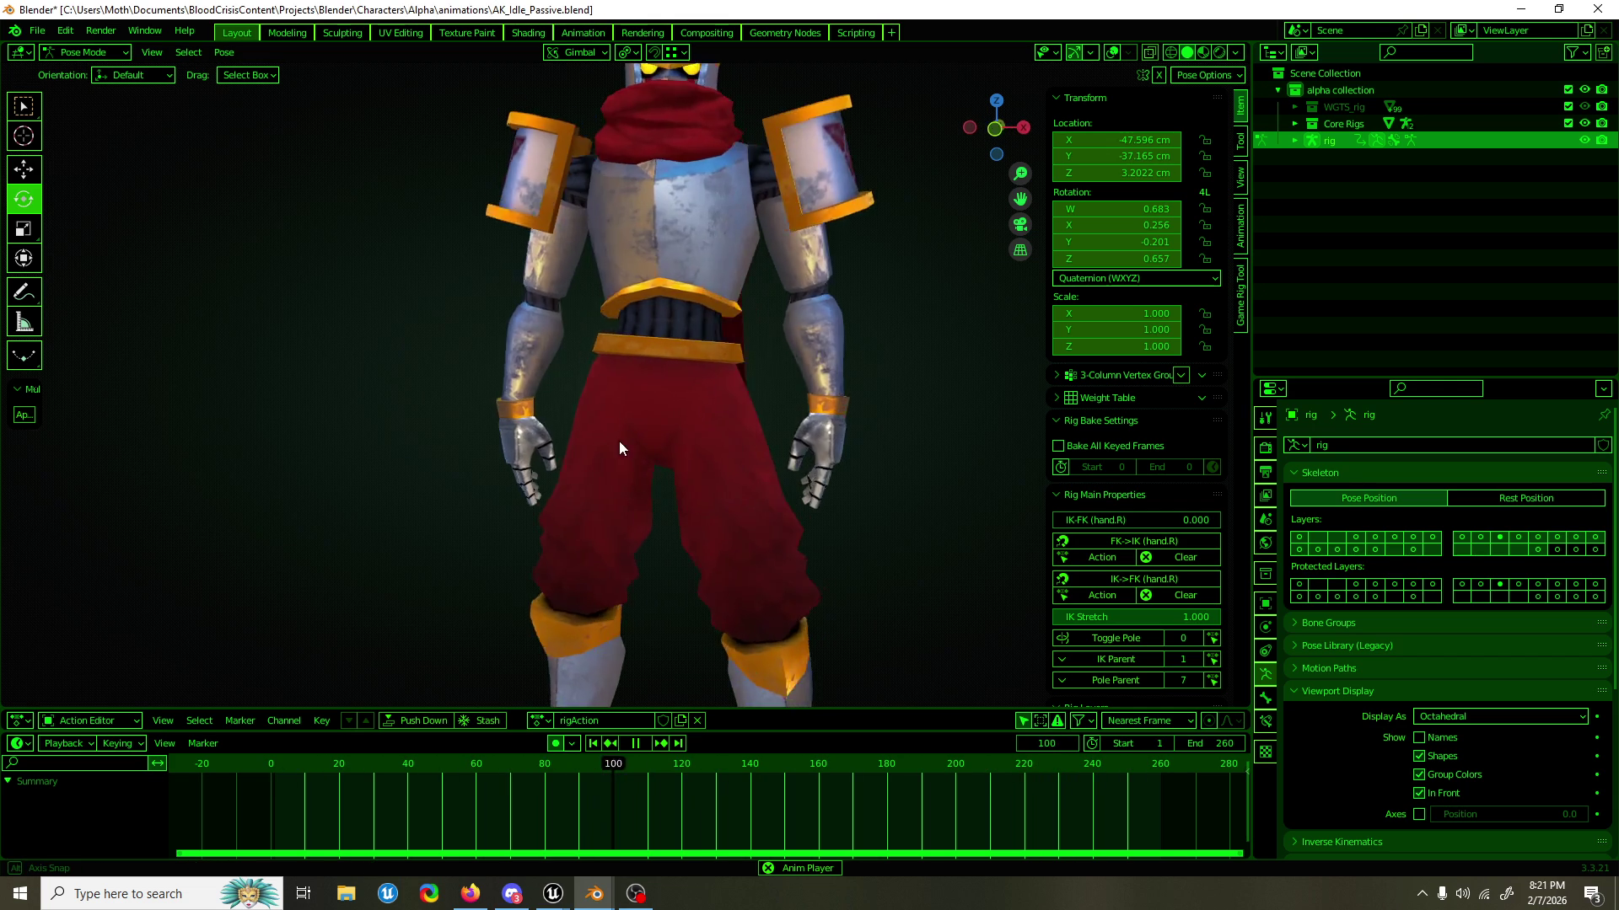
{"action": "mouse_move", "coordinate": [630, 429]}
{"action": "left_mouse_down"}
{"action": "mouse_move", "coordinate": [629, 351]}
{"action": "mouse_move", "coordinate": [918, 418]}
{"action": "mouse_move", "coordinate": [1023, 418]}
{"action": "mouse_move", "coordinate": [729, 477]}
{"action": "left_mouse_up"}
{"action": "scroll", "coordinate": [700, 455], "scroll_direction": "down", "scroll_amount": 3}
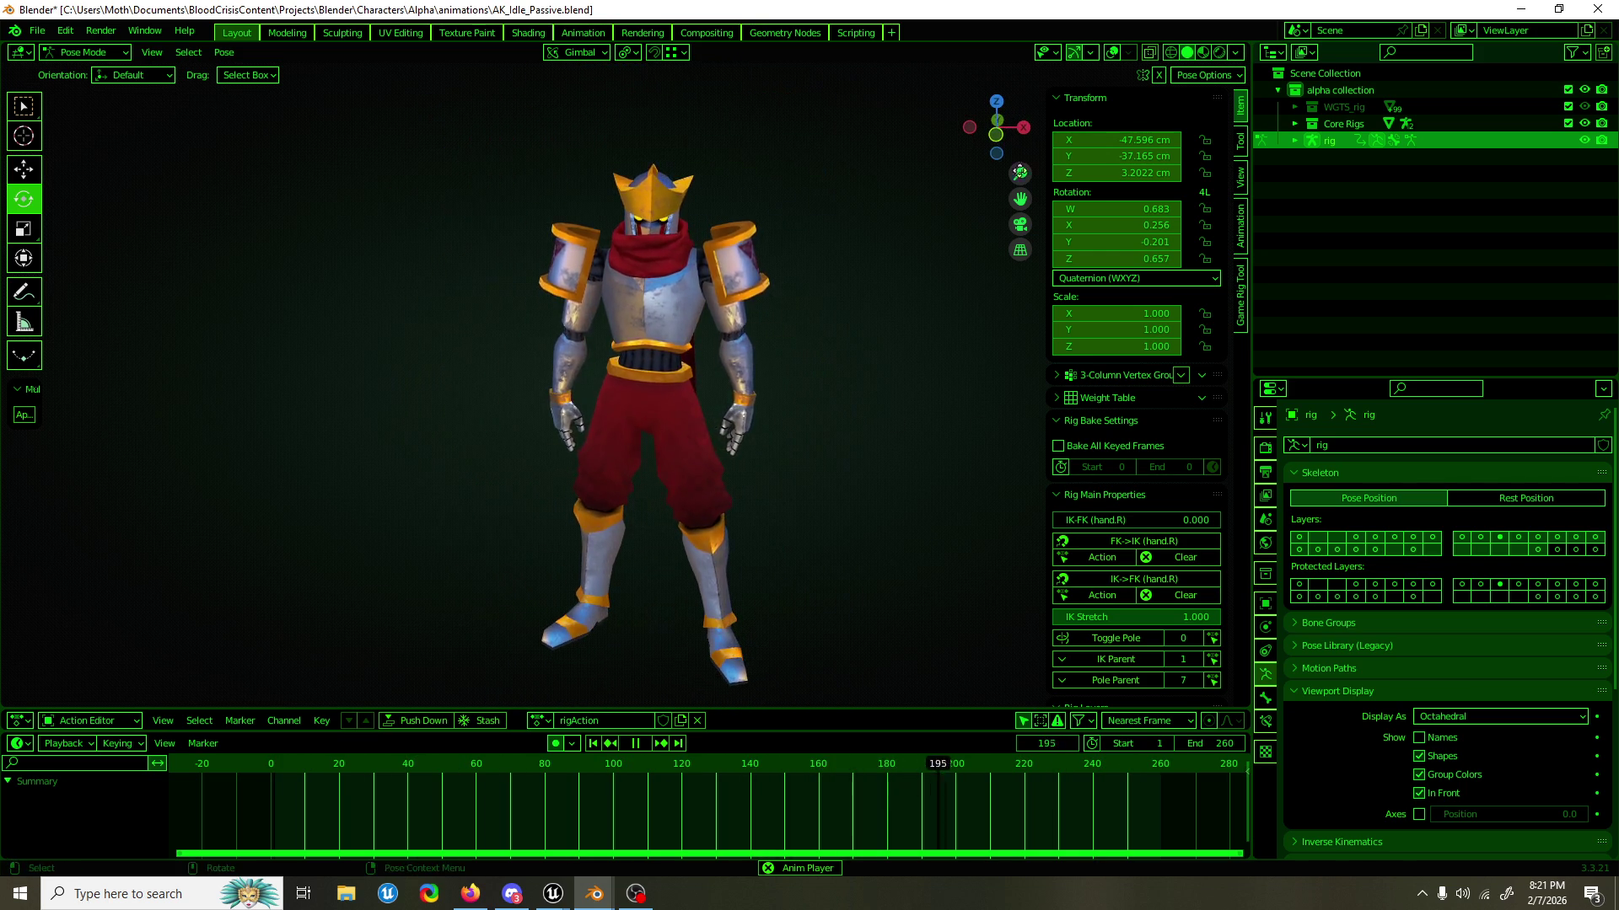
{"action": "left_click", "coordinate": [1112, 52]}
Switch from Pose Mode to Object Mode and select the armature rig.001.
{"action": "key", "text": "ctrl+Tab"}
{"action": "left_click_drag", "start_coordinate": [668, 353], "coordinate": [836, 317]}
{"action": "left_click", "coordinate": [665, 444]}
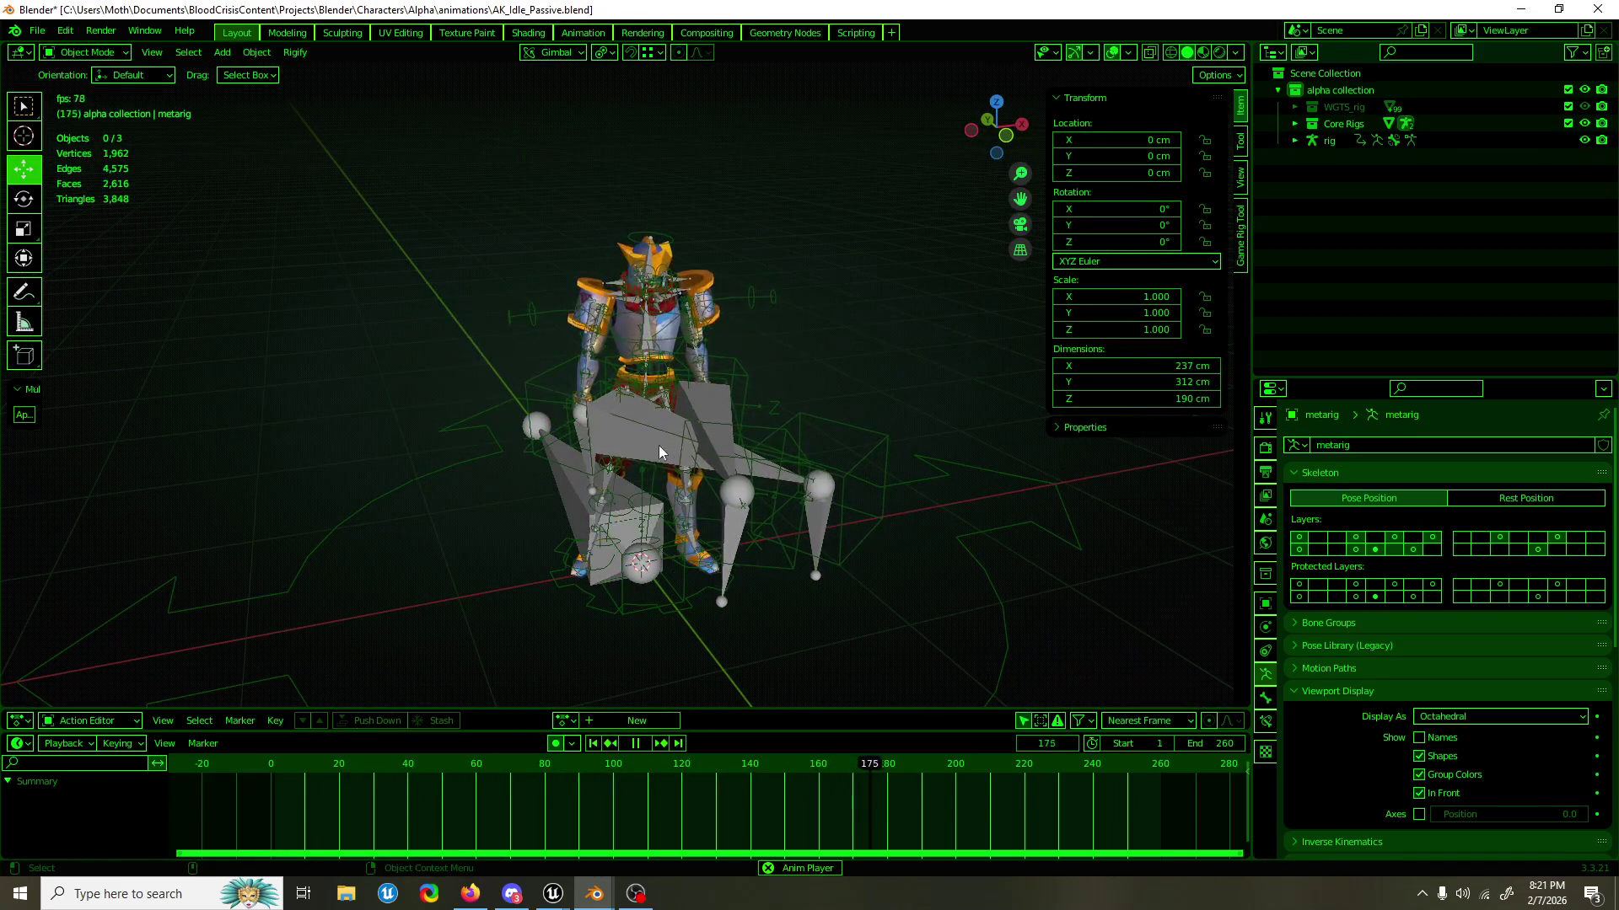
Start an FBX export of the armature using the BC Anim Export preset.
{"action": "left_click_drag", "start_coordinate": [636, 426], "coordinate": [787, 334]}
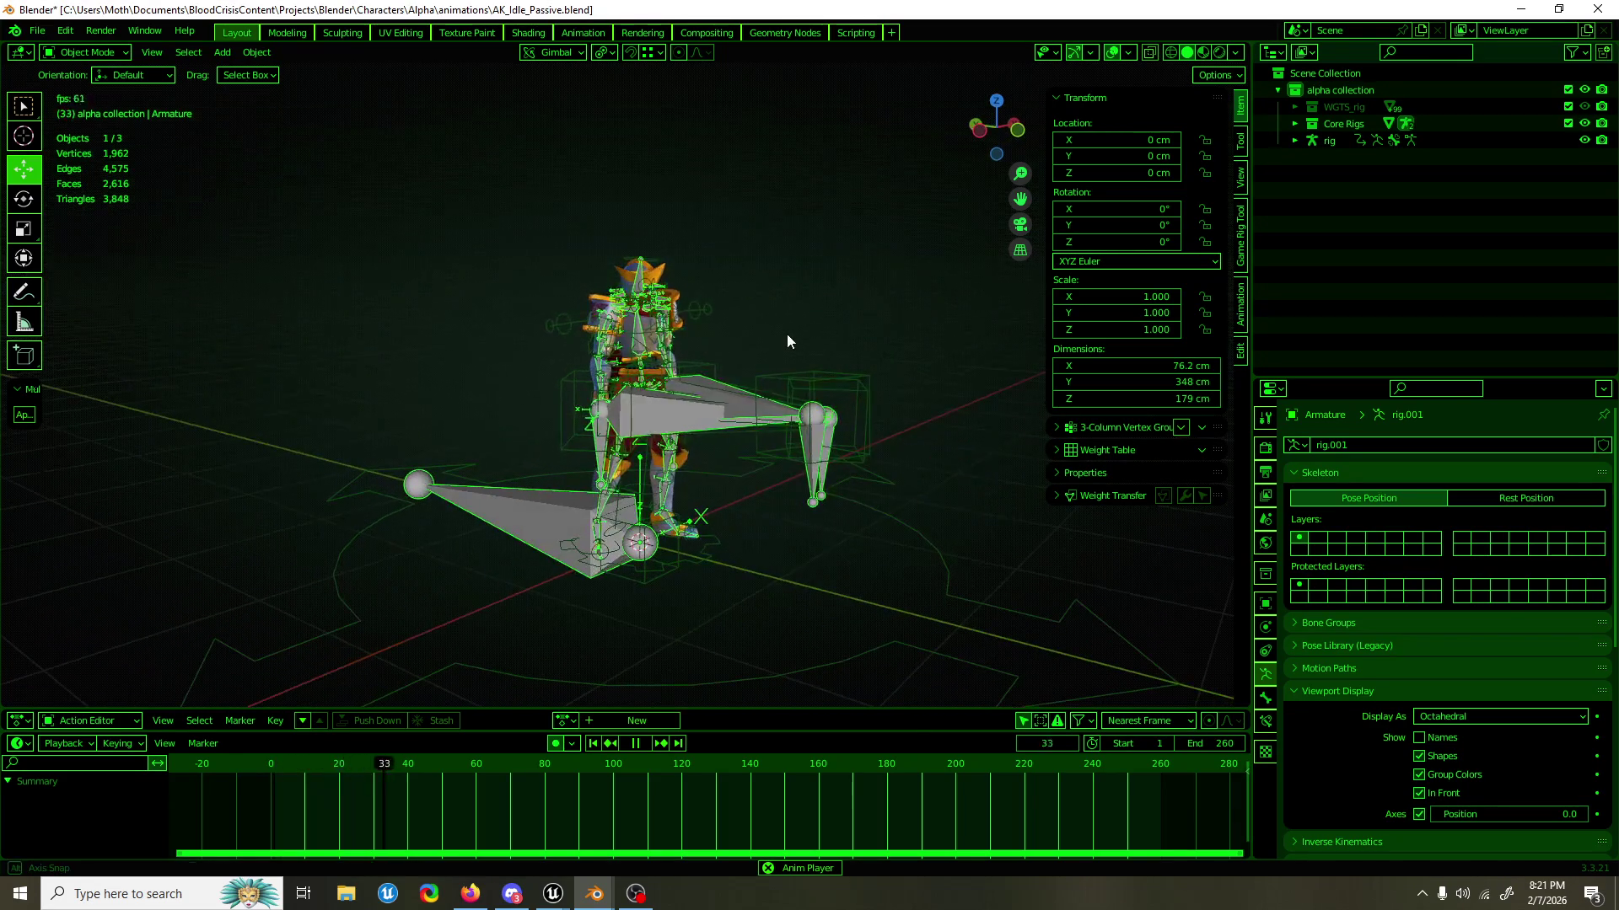
{"action": "key", "text": "F3"}
{"action": "type", "text": "fbx"}
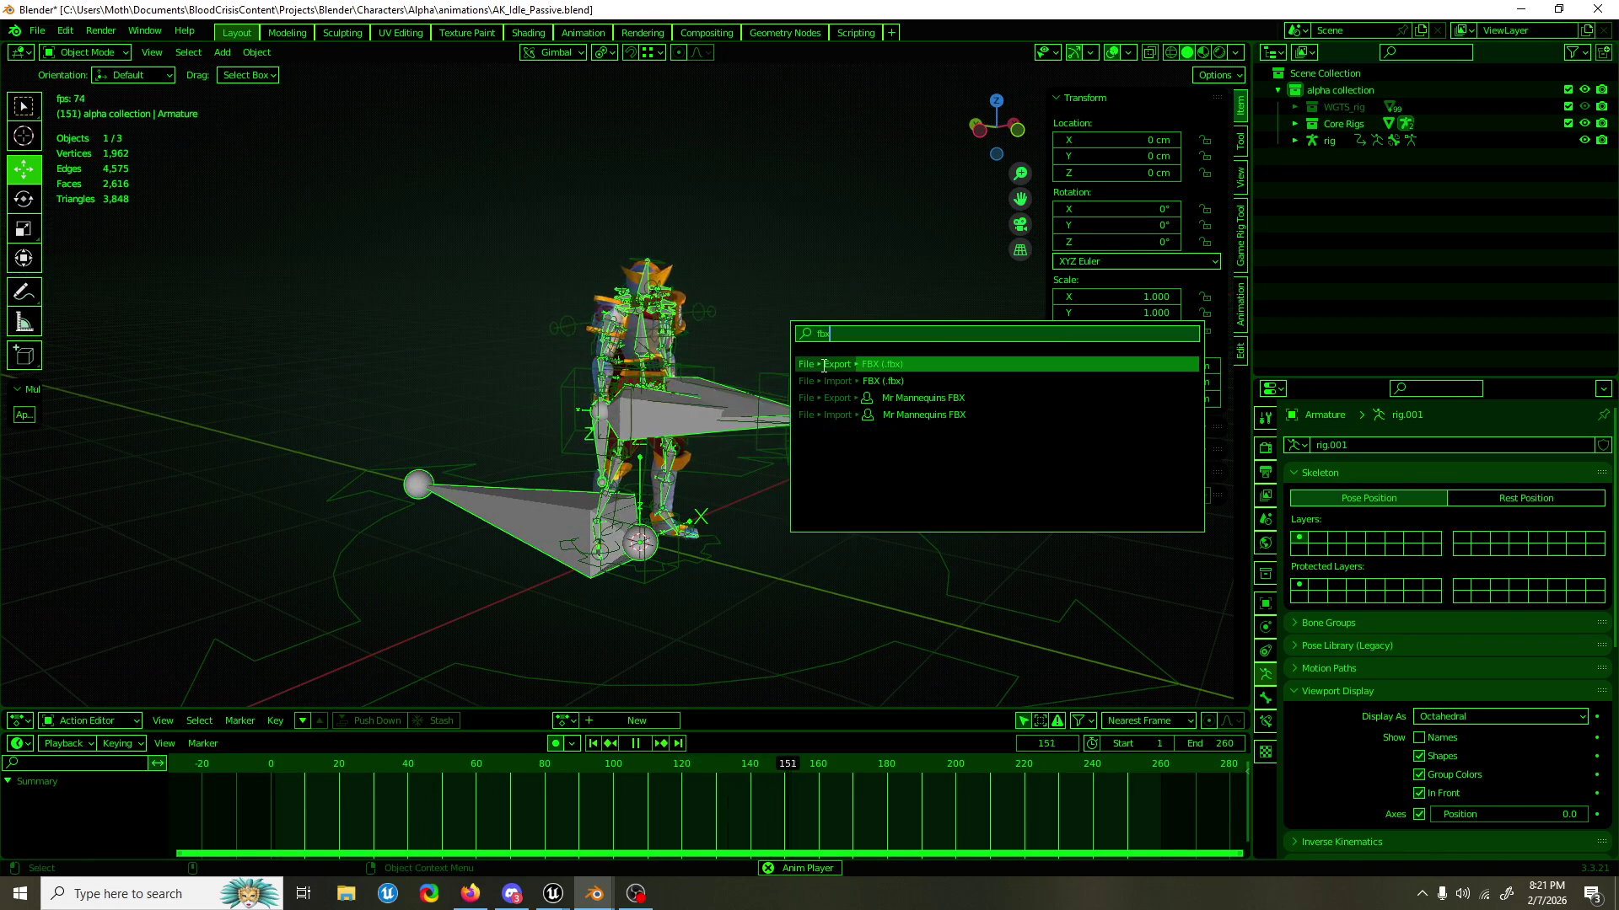
{"action": "key", "text": "Return"}
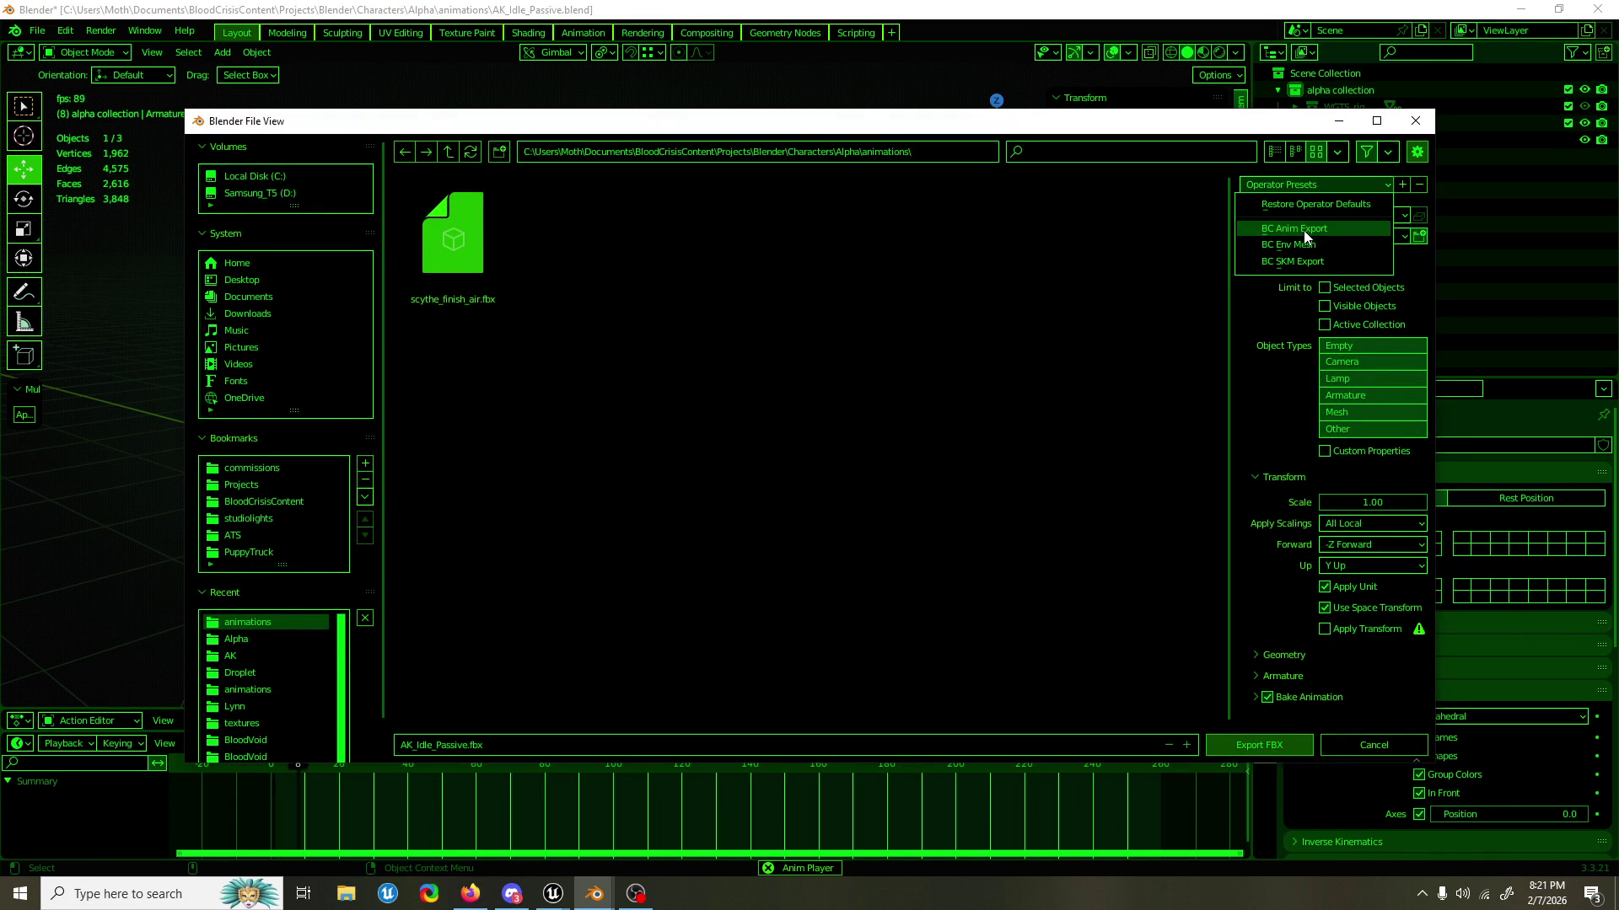
{"action": "left_click", "coordinate": [1303, 230]}
Export AK_Idle_Passive.fbx into assets\Characters\AlphaKnight\animations.
{"action": "left_click", "coordinate": [448, 151]}
{"action": "left_click", "coordinate": [448, 152]}
{"action": "left_click", "coordinate": [447, 152]}
{"action": "left_click", "coordinate": [447, 152]}
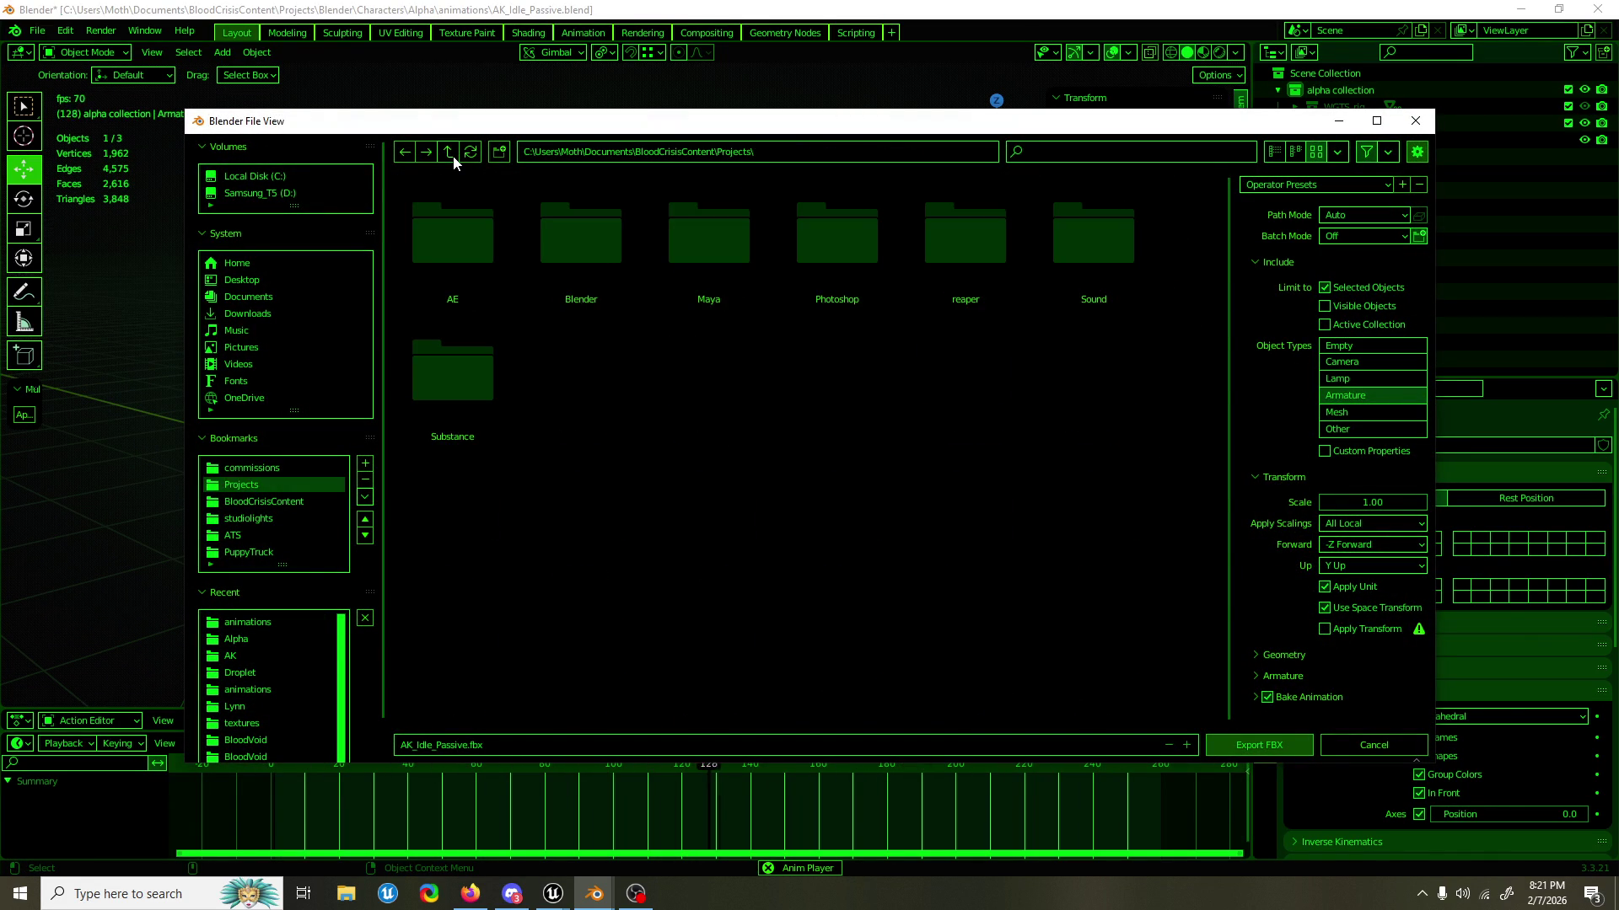
{"action": "left_click", "coordinate": [447, 152]}
{"action": "left_click", "coordinate": [457, 239]}
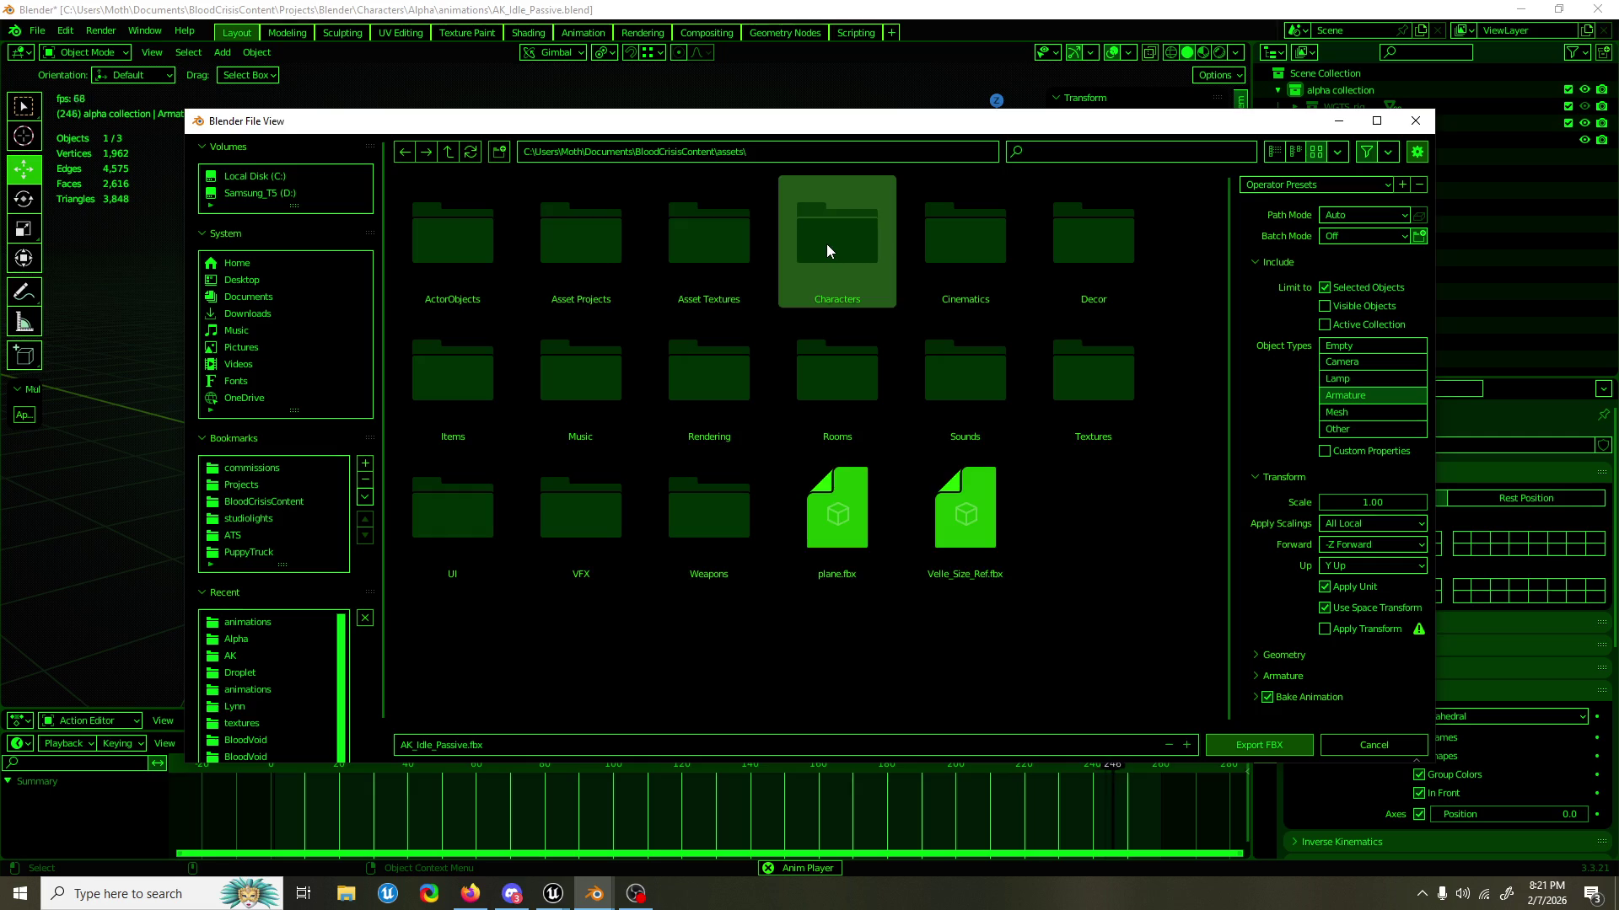
{"action": "left_click", "coordinate": [826, 245]}
{"action": "left_click", "coordinate": [478, 251]}
{"action": "left_click", "coordinate": [477, 251]}
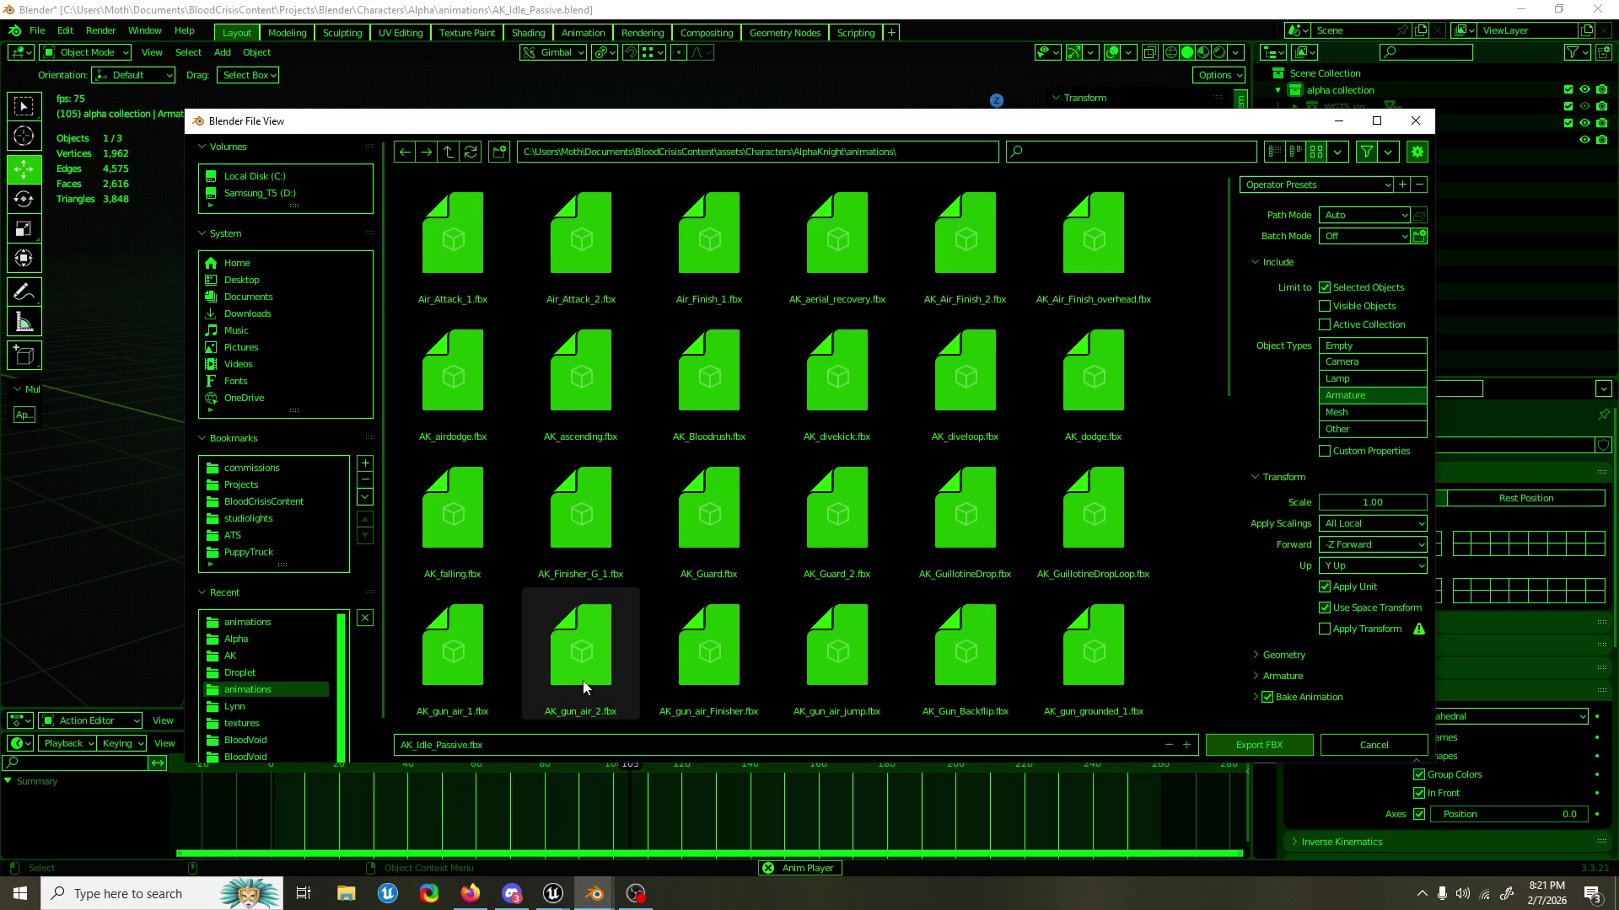
{"action": "left_click", "coordinate": [1260, 743]}
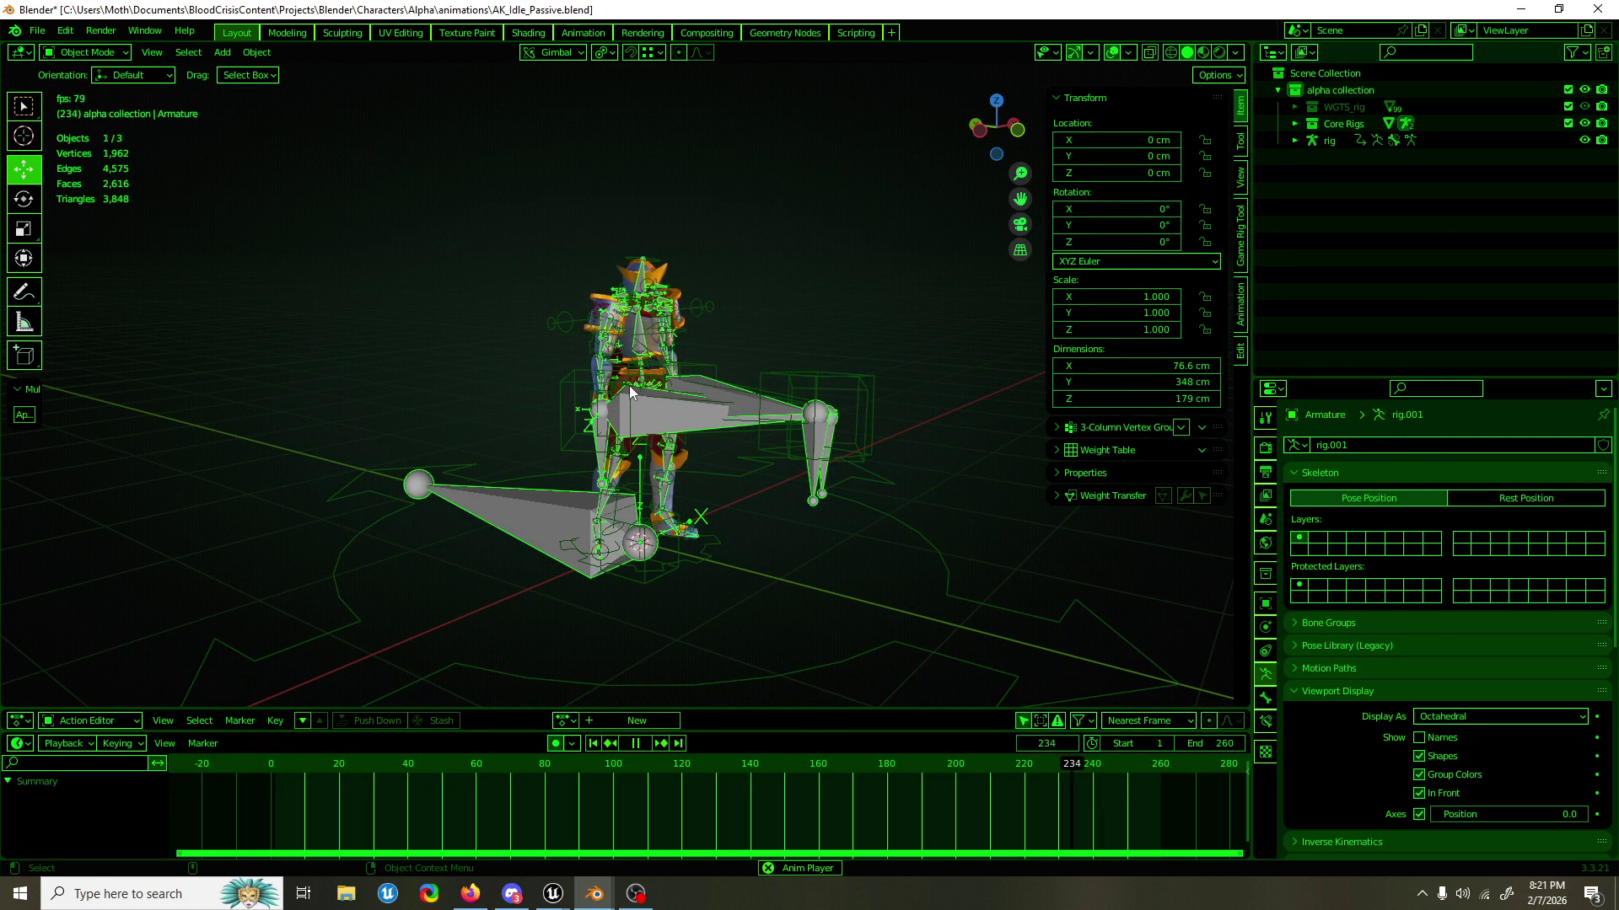
Check Unreal, reopen and cancel the FBX export, then return to the Unreal editor.
{"action": "key", "text": "alt+Tab"}
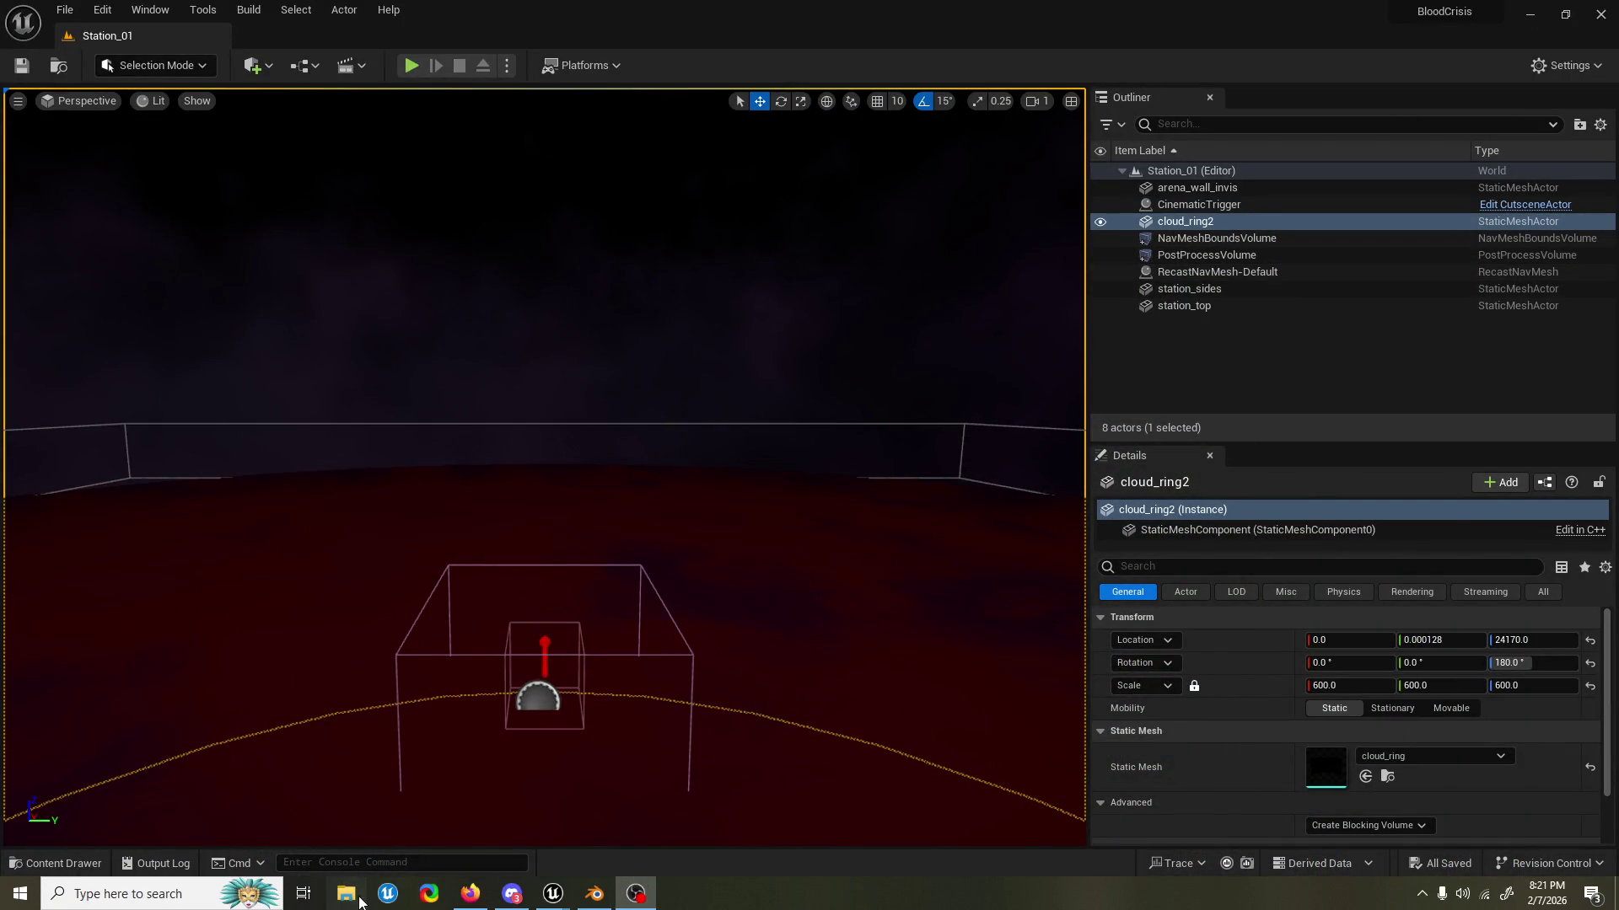
{"action": "key", "text": "alt+Tab"}
{"action": "key", "text": "F3"}
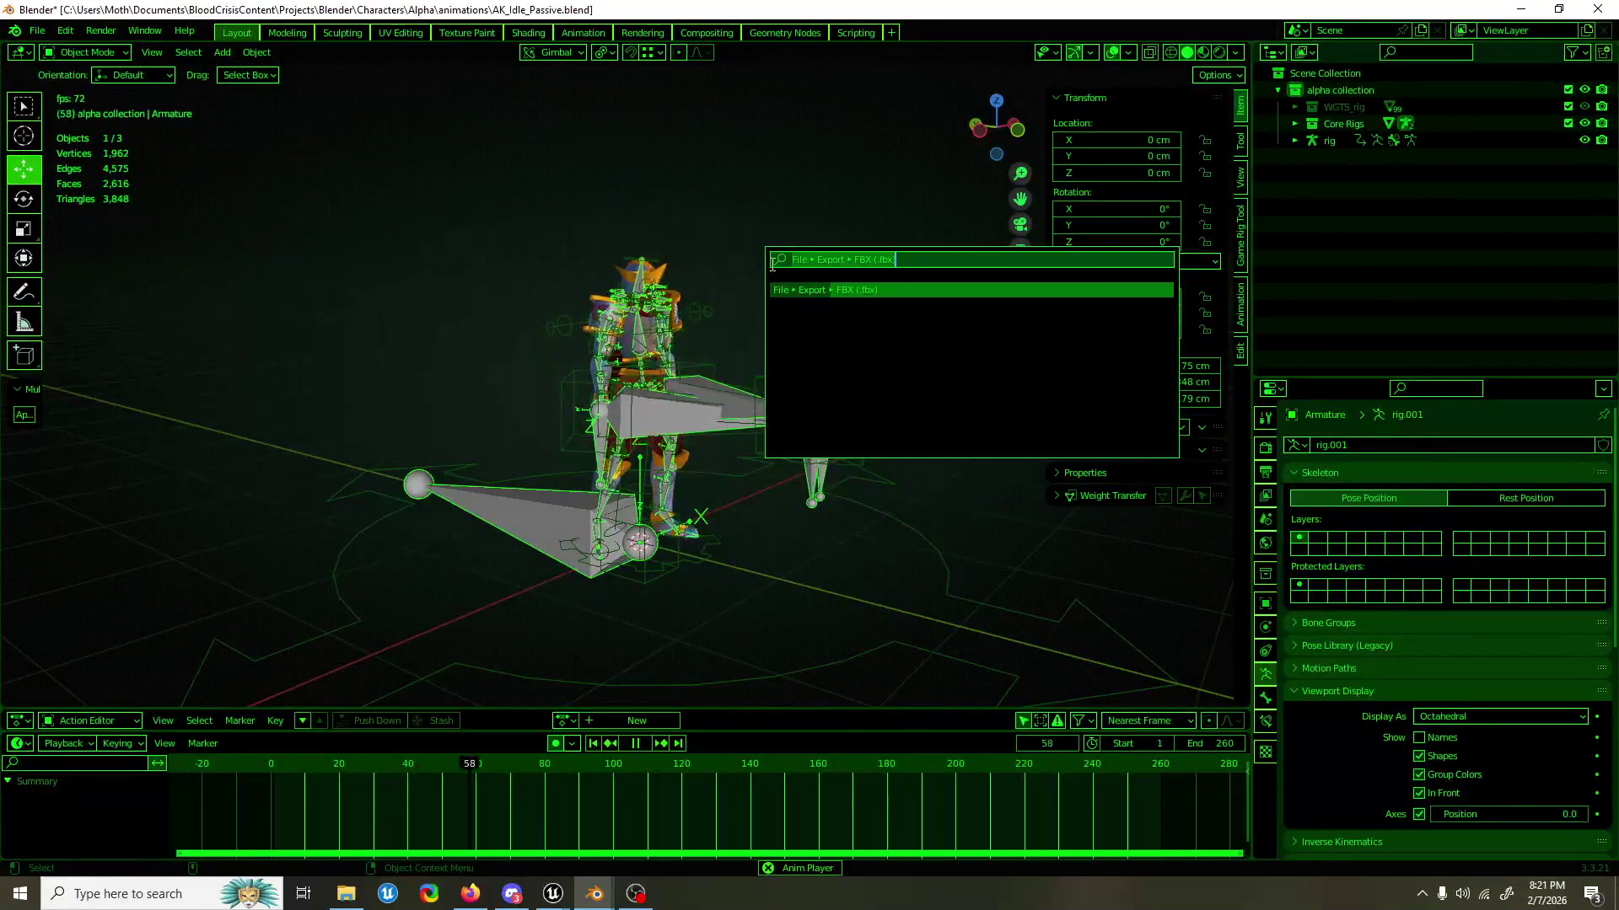
{"action": "key", "text": "Return"}
{"action": "key", "text": "Escape"}
{"action": "key", "text": "Escape"}
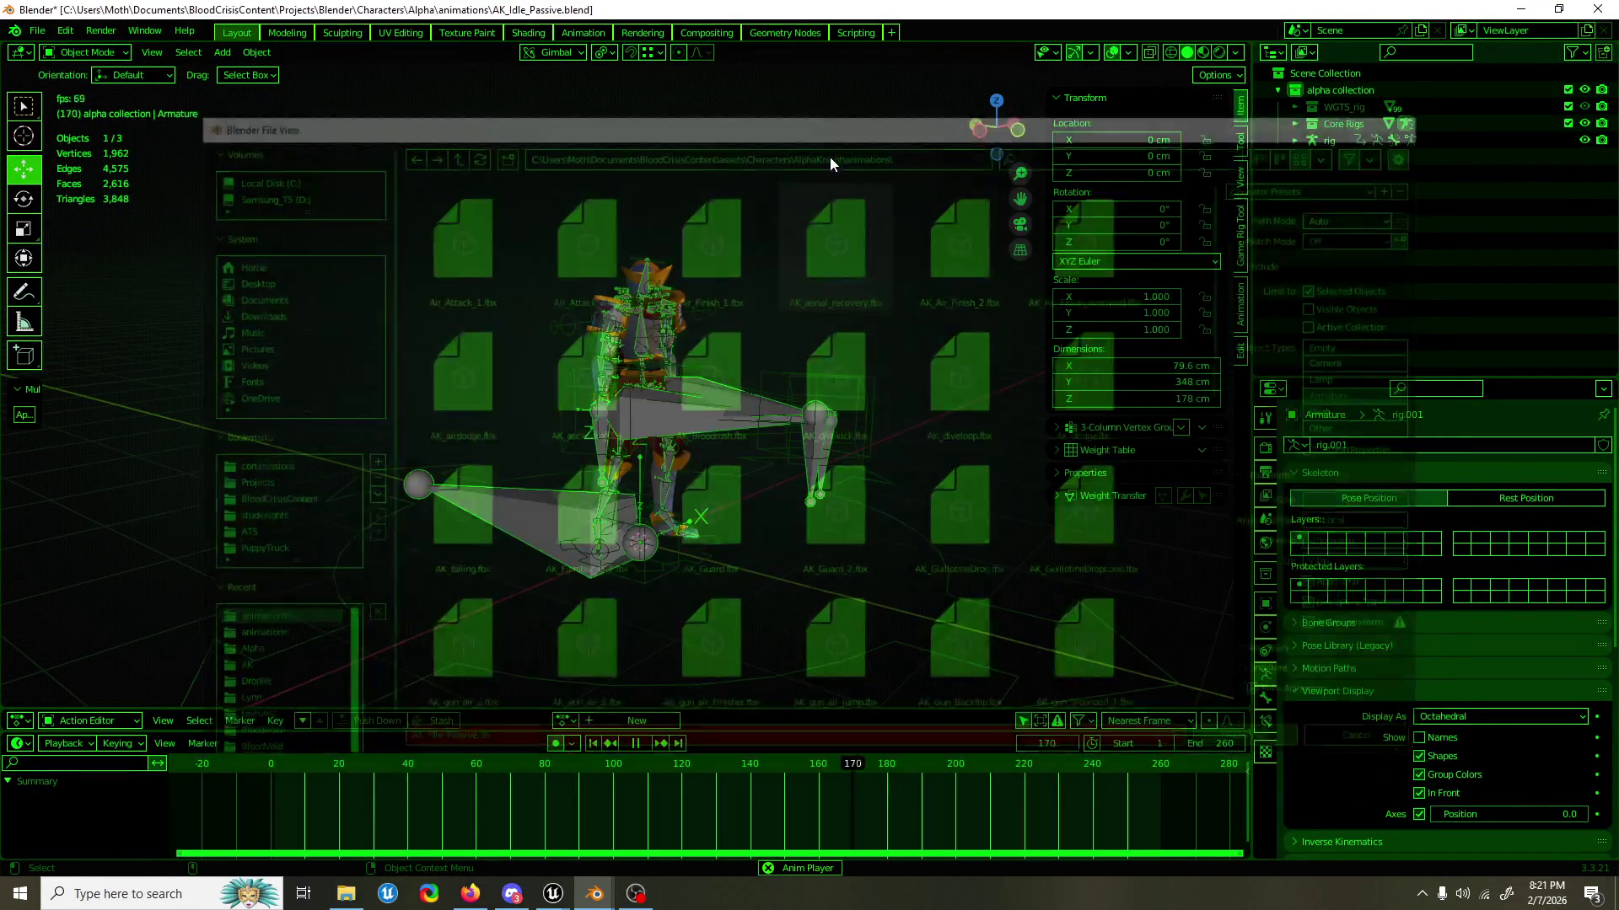
{"action": "key", "text": "super+e"}
{"action": "key", "text": "alt+Tab"}
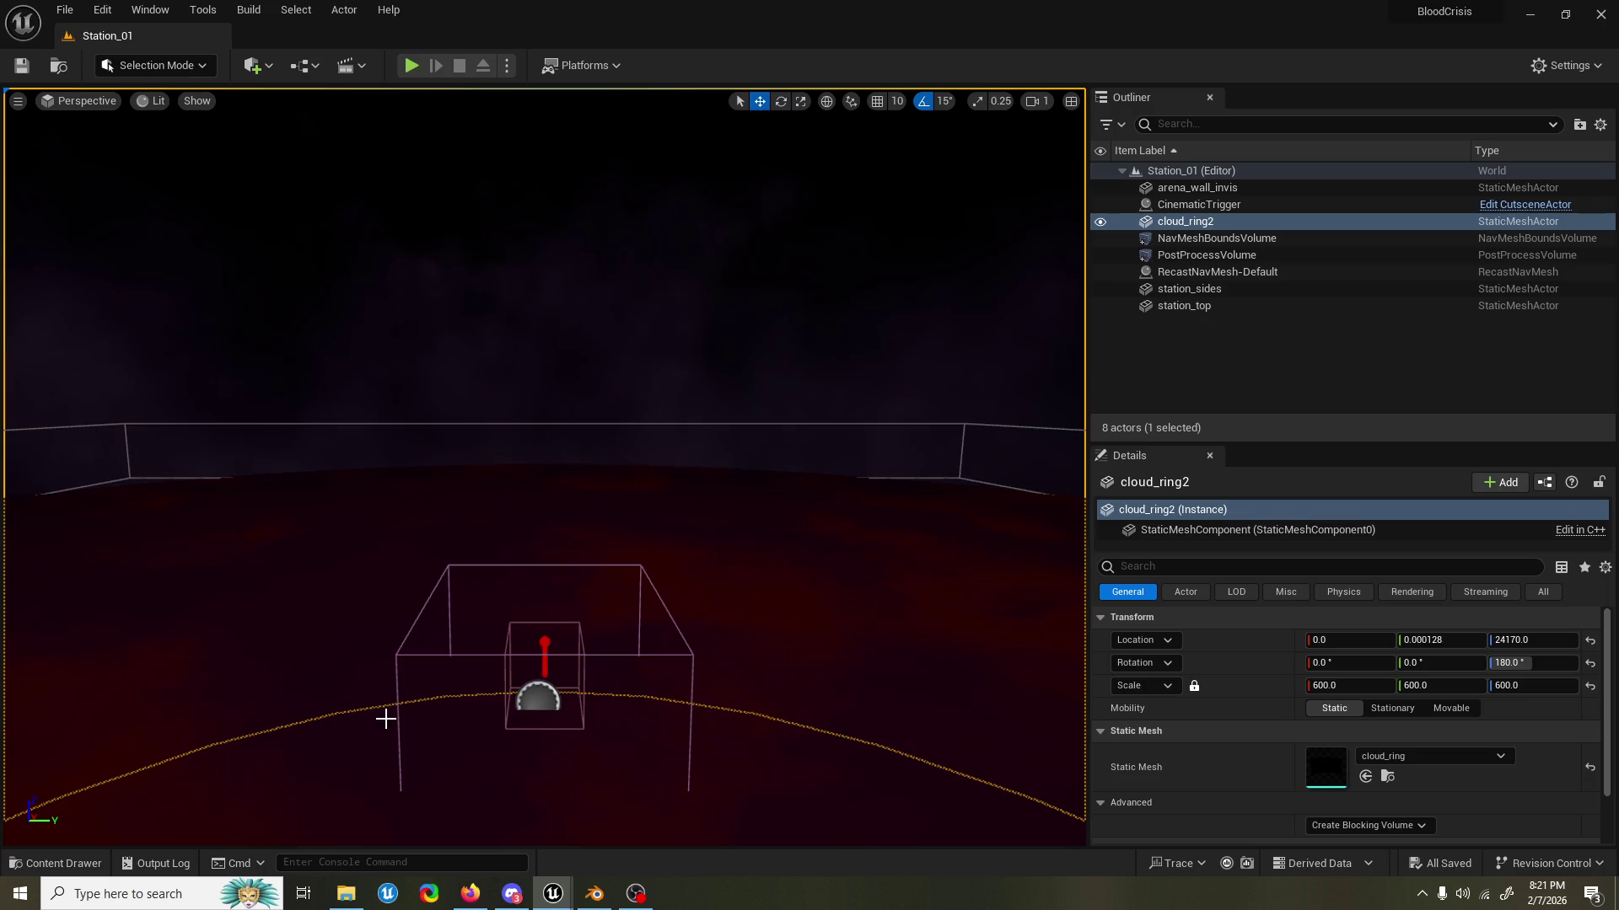
Go to the knight's animations folder and import AK_Idle_Passive onto AlphaKnight_SKM_Skeleton.
{"action": "left_click", "coordinate": [56, 864]}
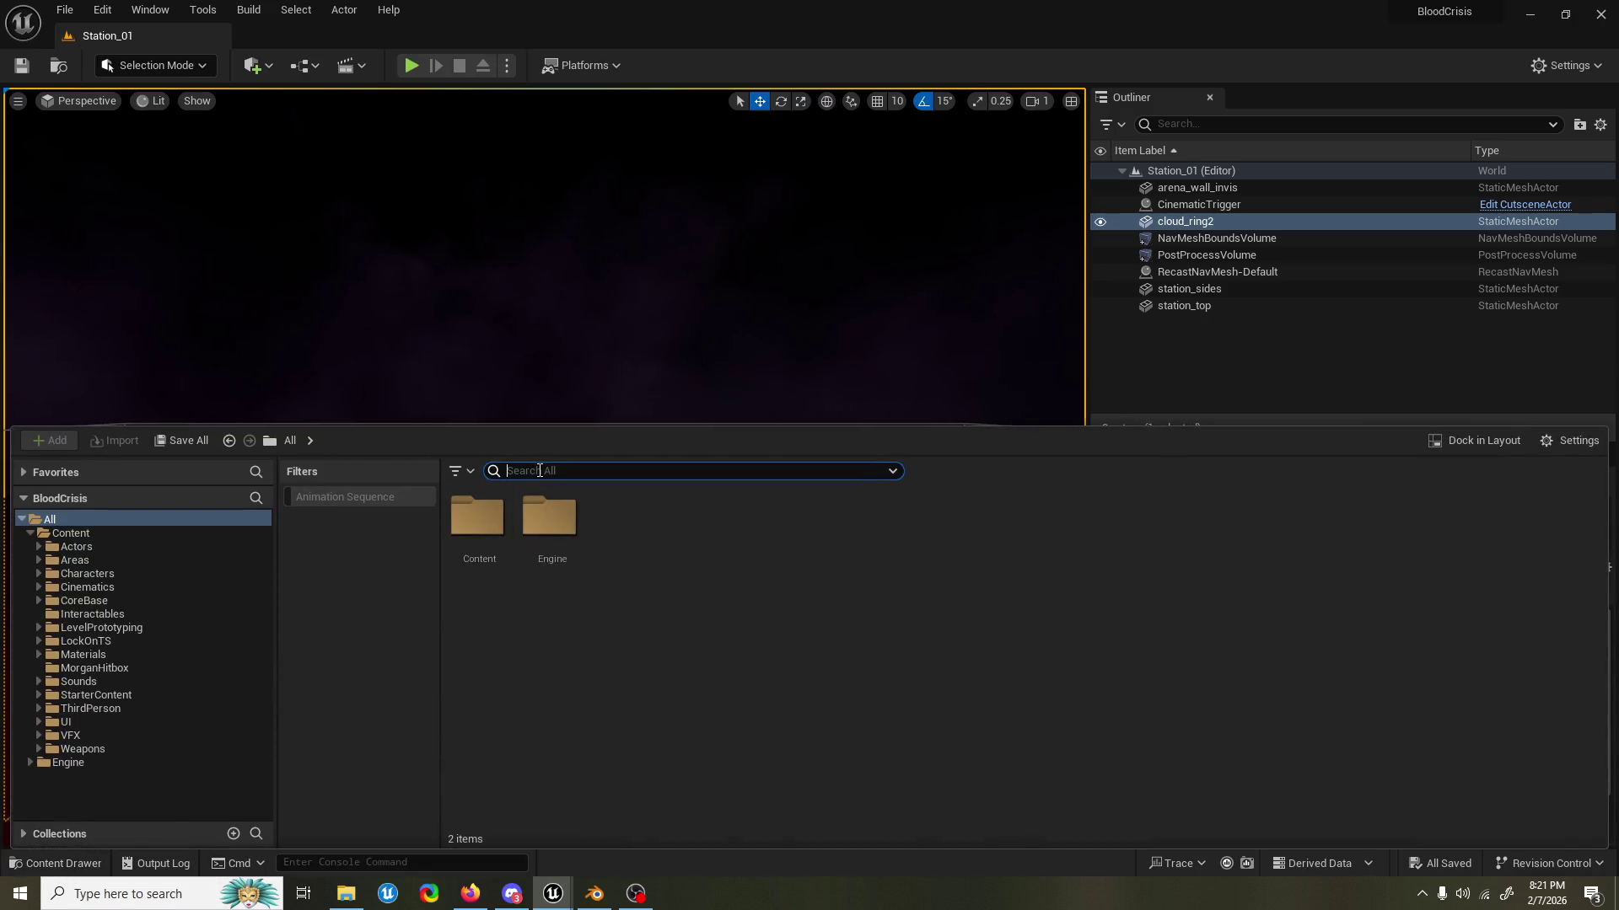
{"action": "type", "text": "ak"}
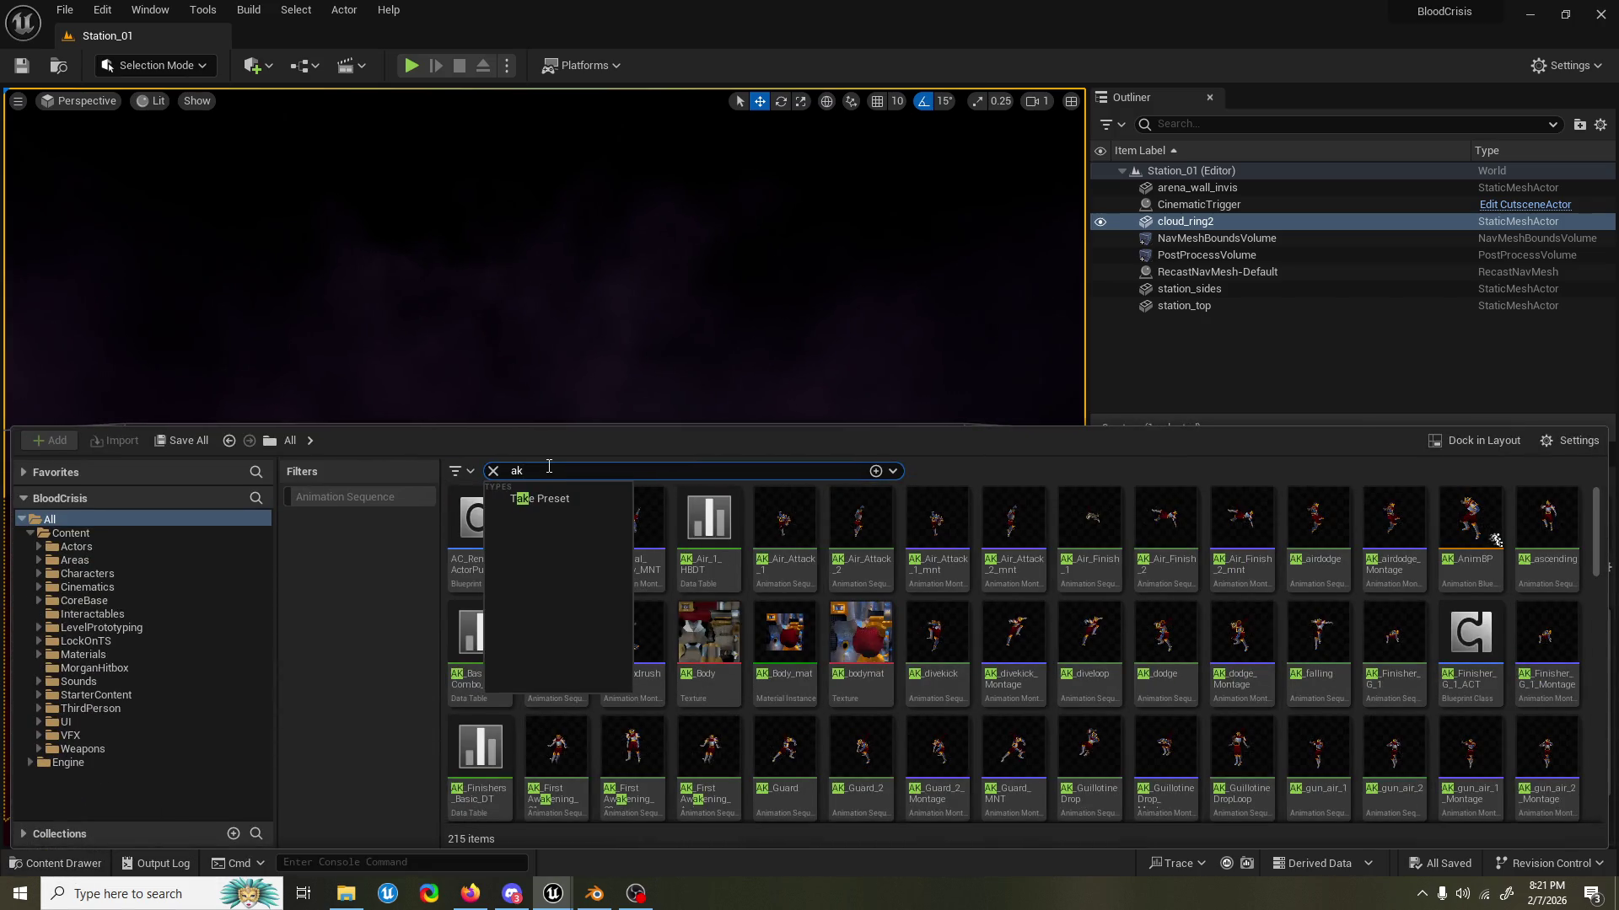
{"action": "left_click", "coordinate": [860, 531]}
{"action": "key", "text": "ctrl+b"}
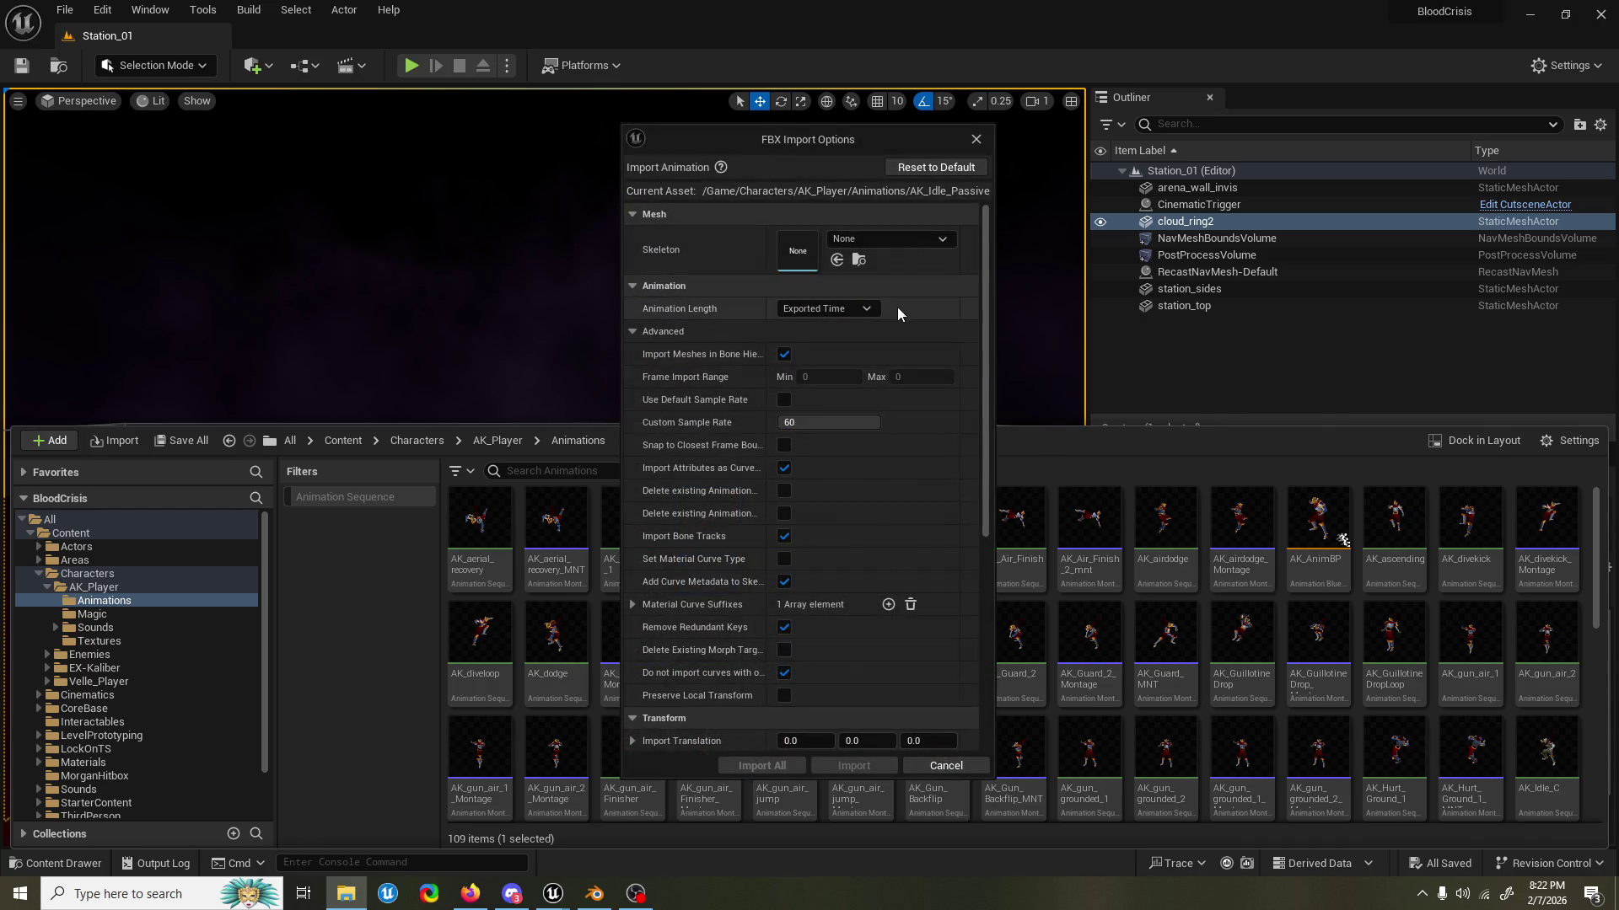
{"action": "left_click", "coordinate": [891, 239]}
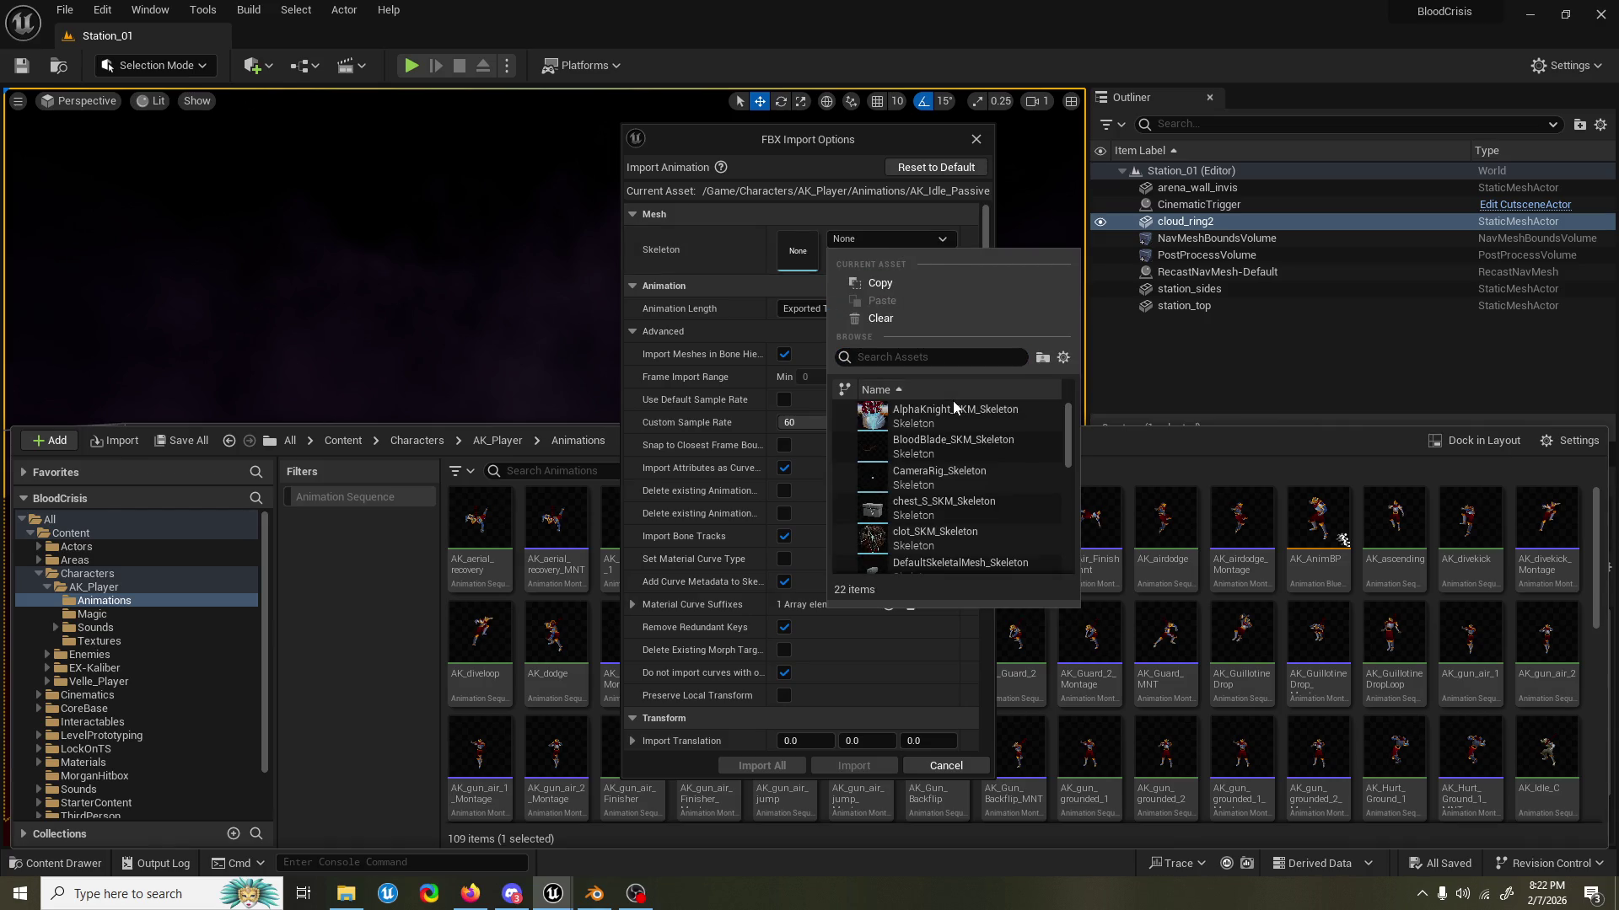
{"action": "left_click", "coordinate": [951, 413]}
{"action": "left_click", "coordinate": [797, 765]}
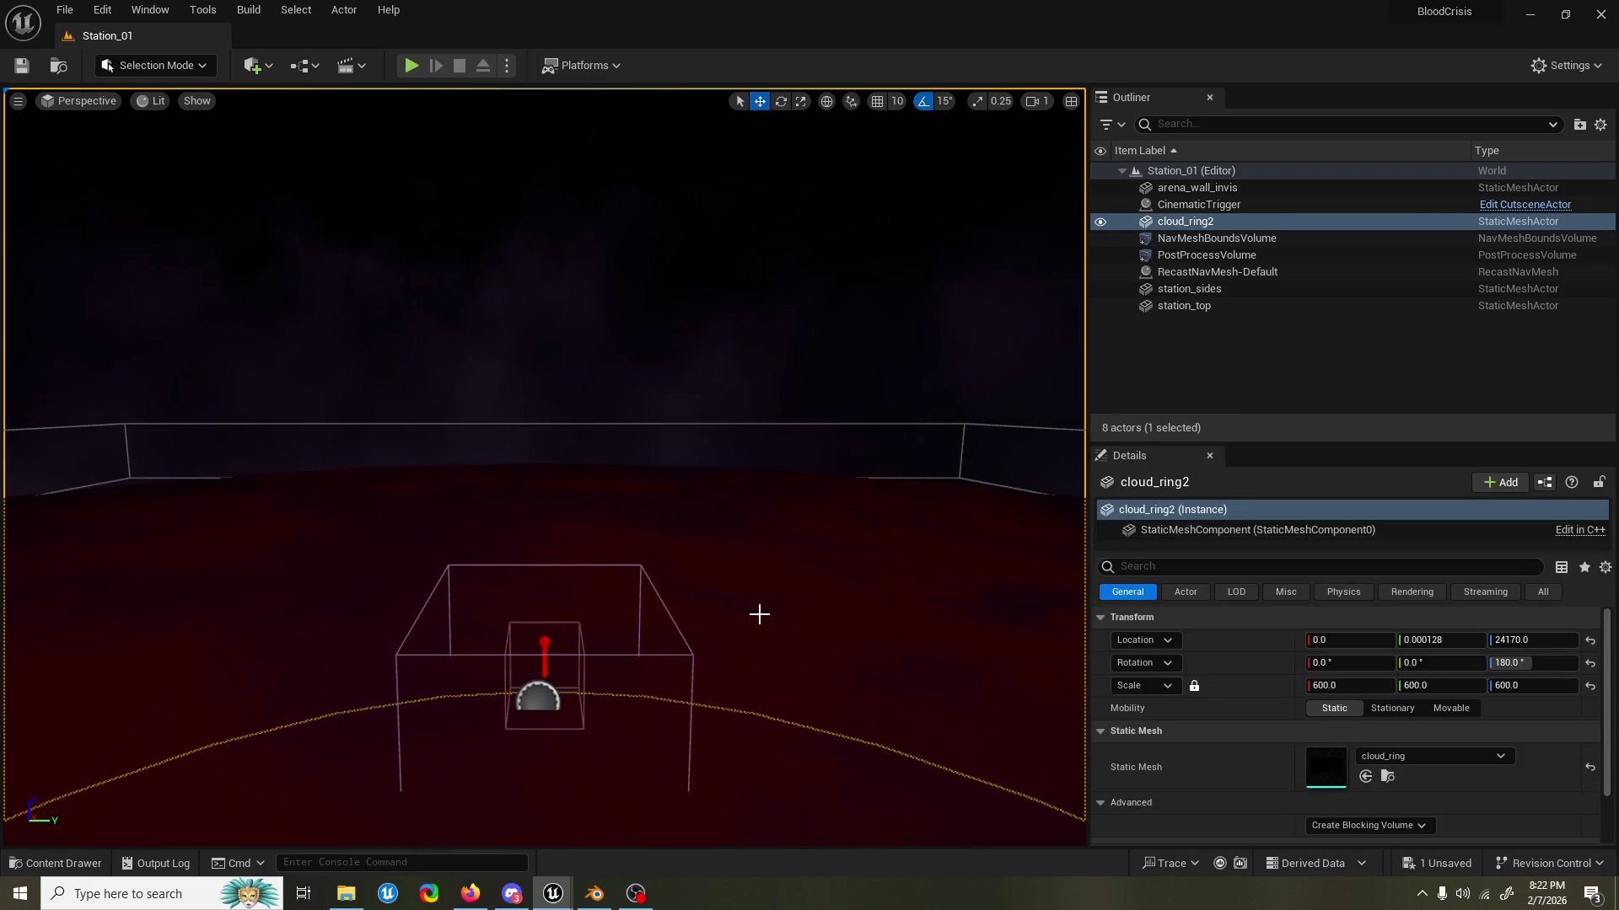
Create AK_Idle_Passive_Montage from AK_Idle_Passive and open AK_Idle_Combat_Montage.
{"action": "left_click", "coordinate": [91, 865]}
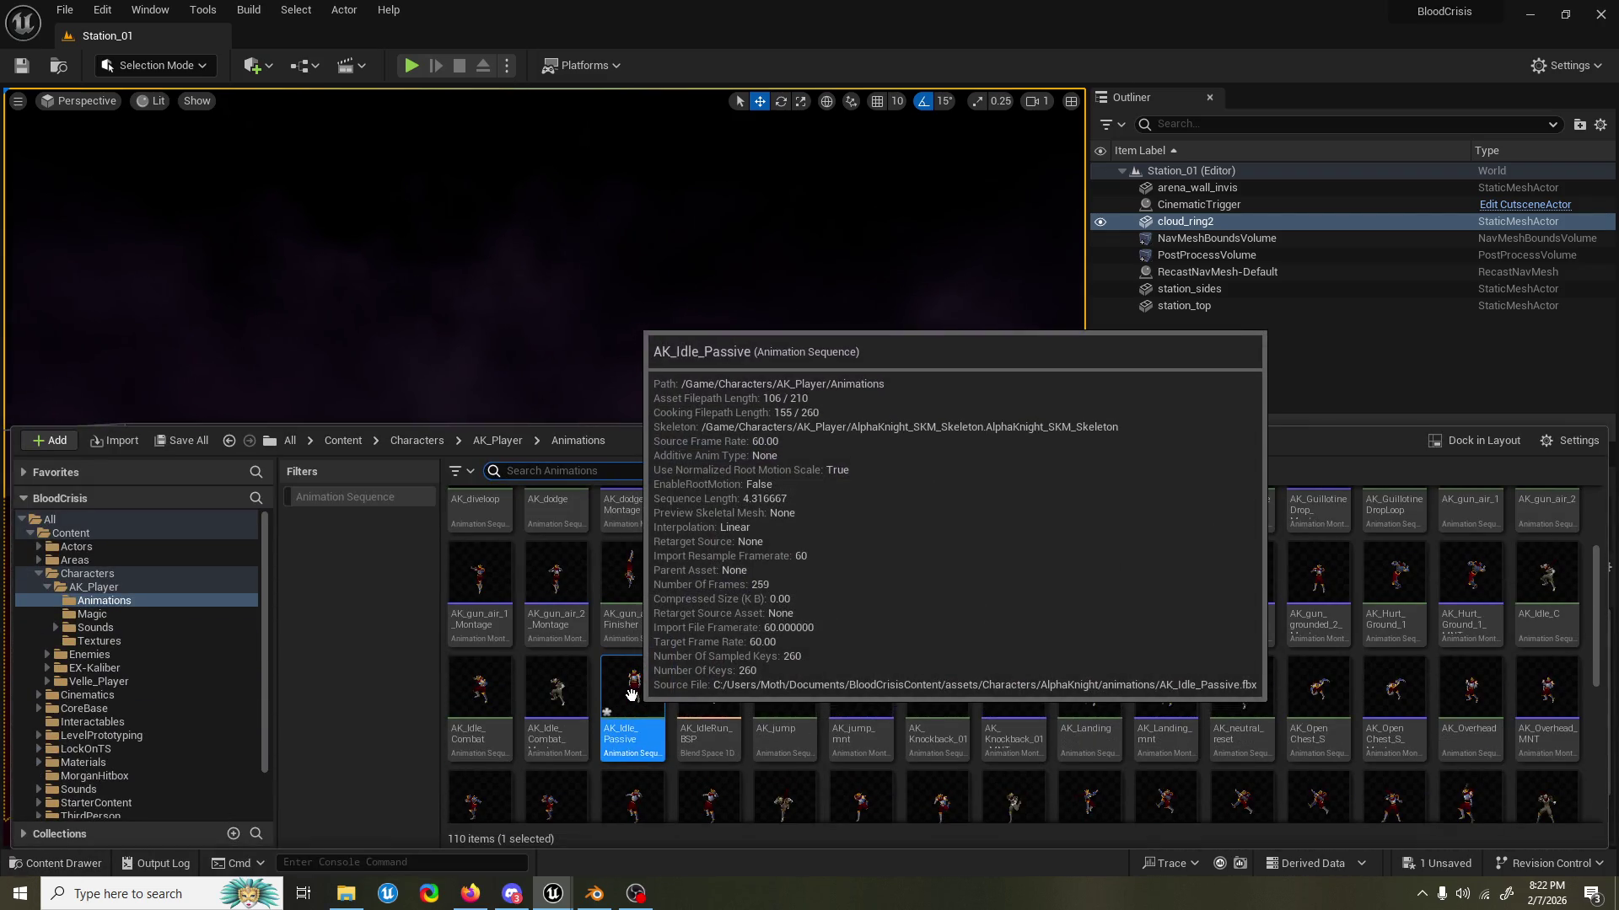
{"action": "right_click", "coordinate": [635, 703]}
{"action": "mouse_move", "coordinate": [835, 211]}
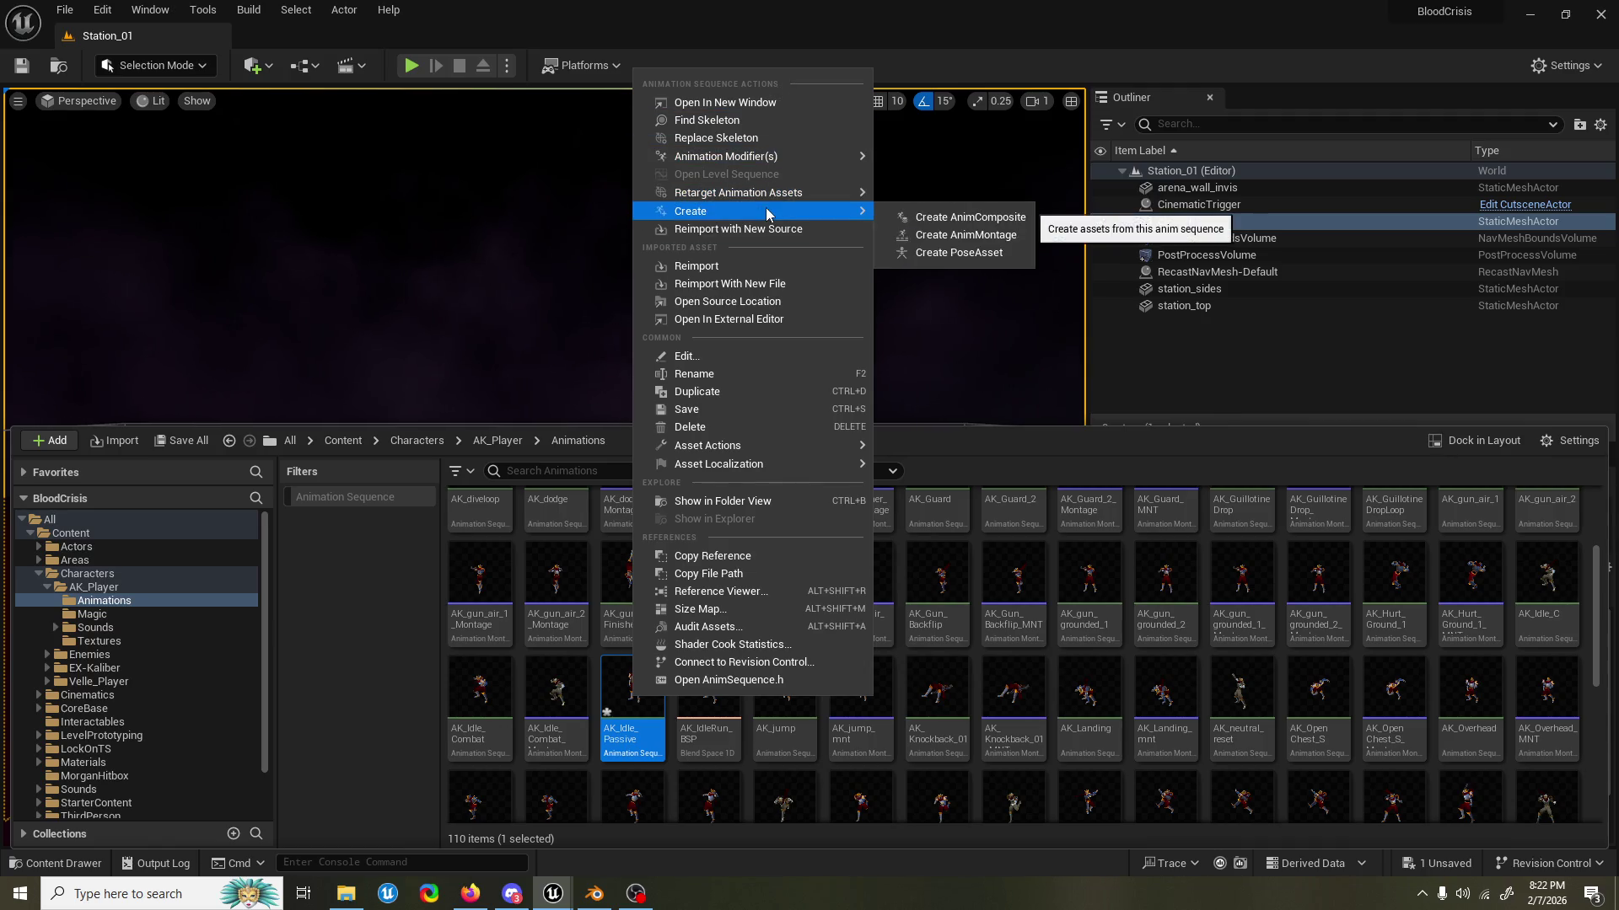
{"action": "left_click", "coordinate": [965, 236]}
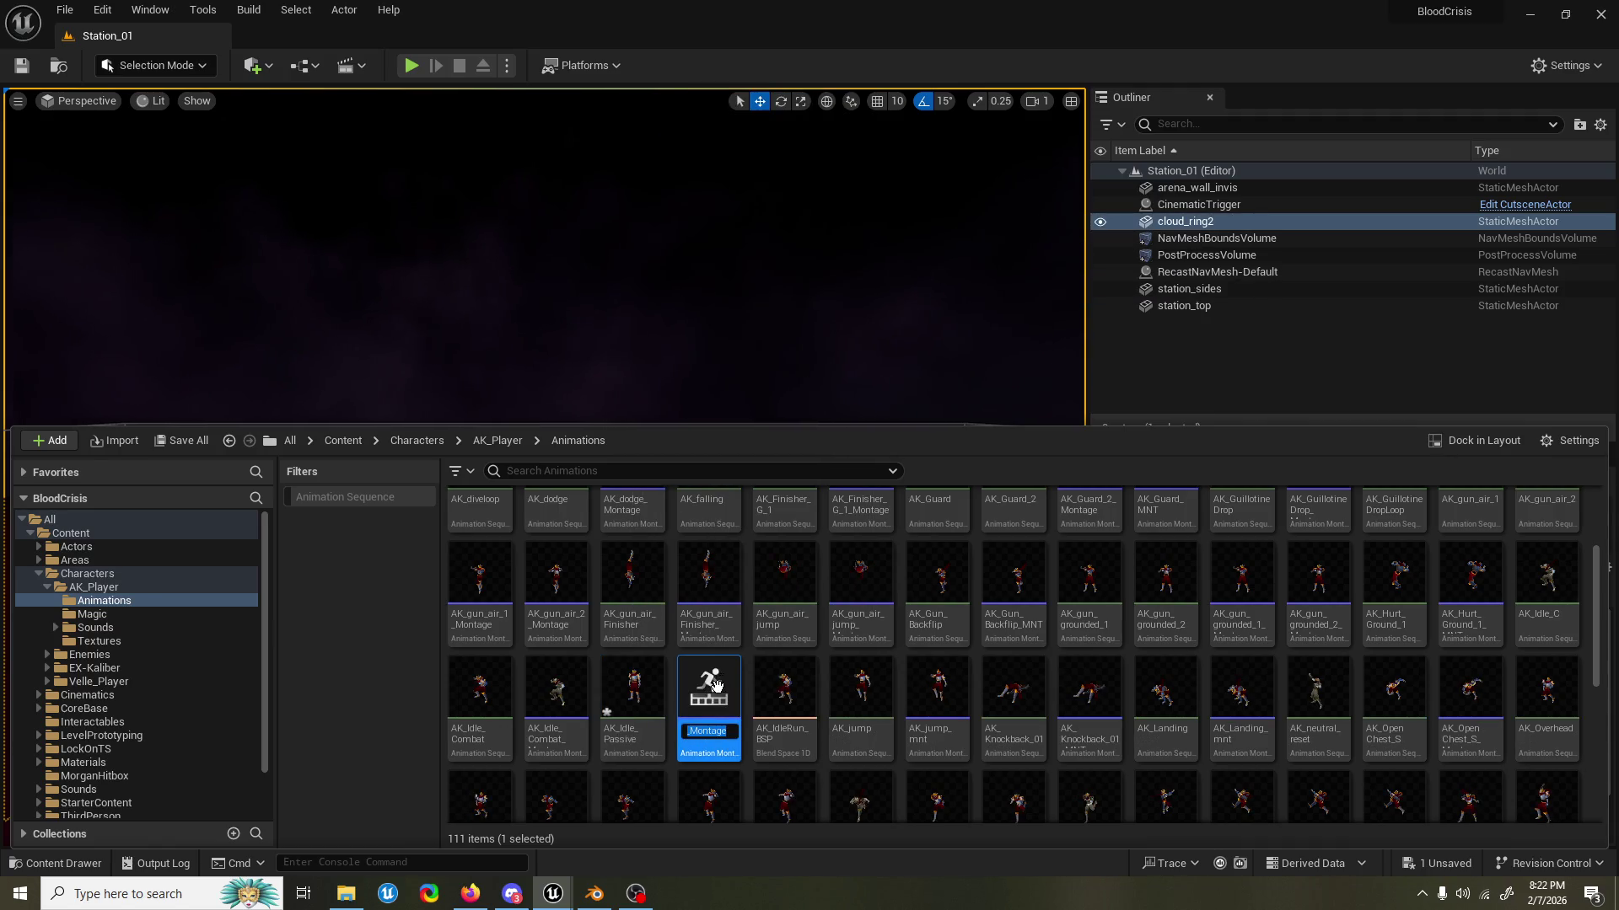
{"action": "key", "text": "Return"}
{"action": "double_click", "coordinate": [567, 688]}
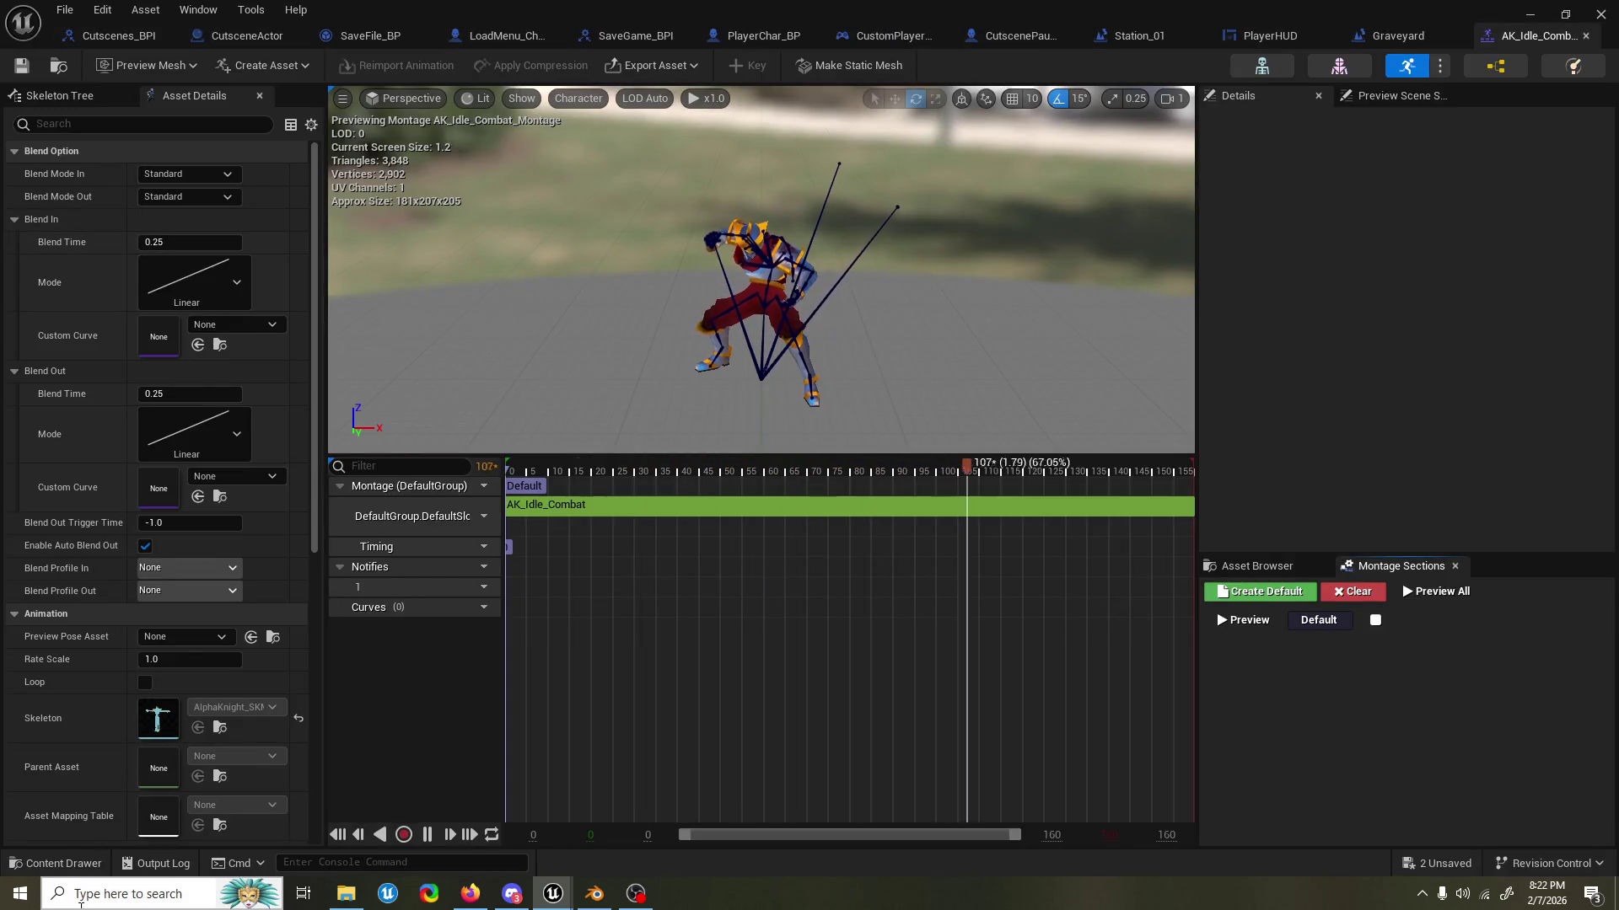
Save all assets, then search PlayerChar_BP's members for 'idle' and clear the filter.
{"action": "key", "text": "ctrl+shift+s"}
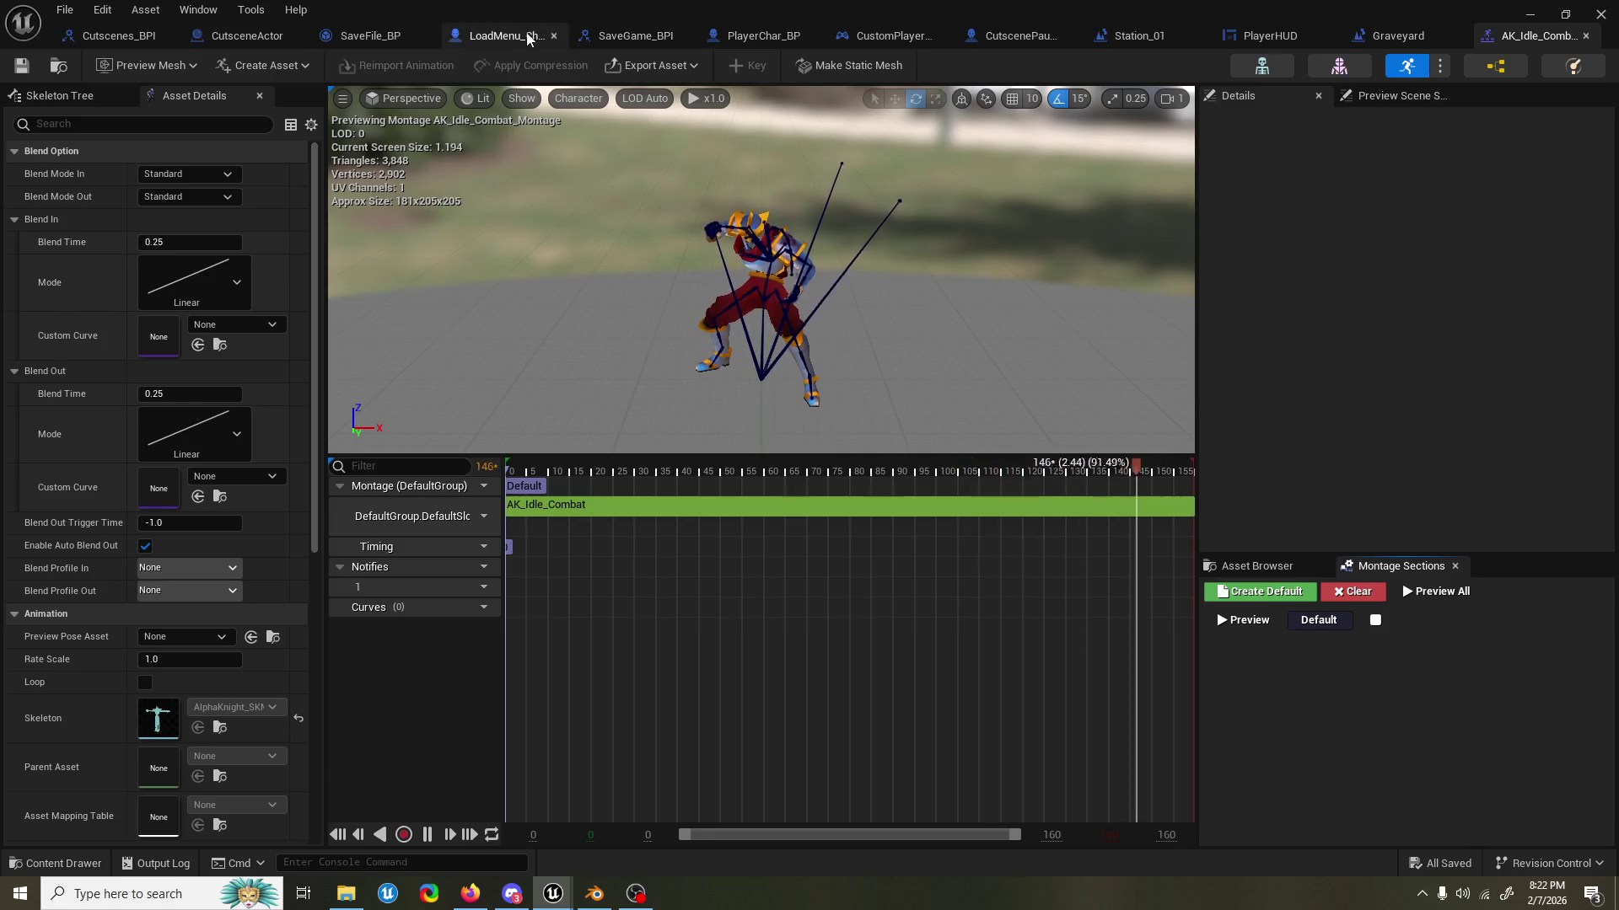
{"action": "left_click", "coordinate": [759, 35]}
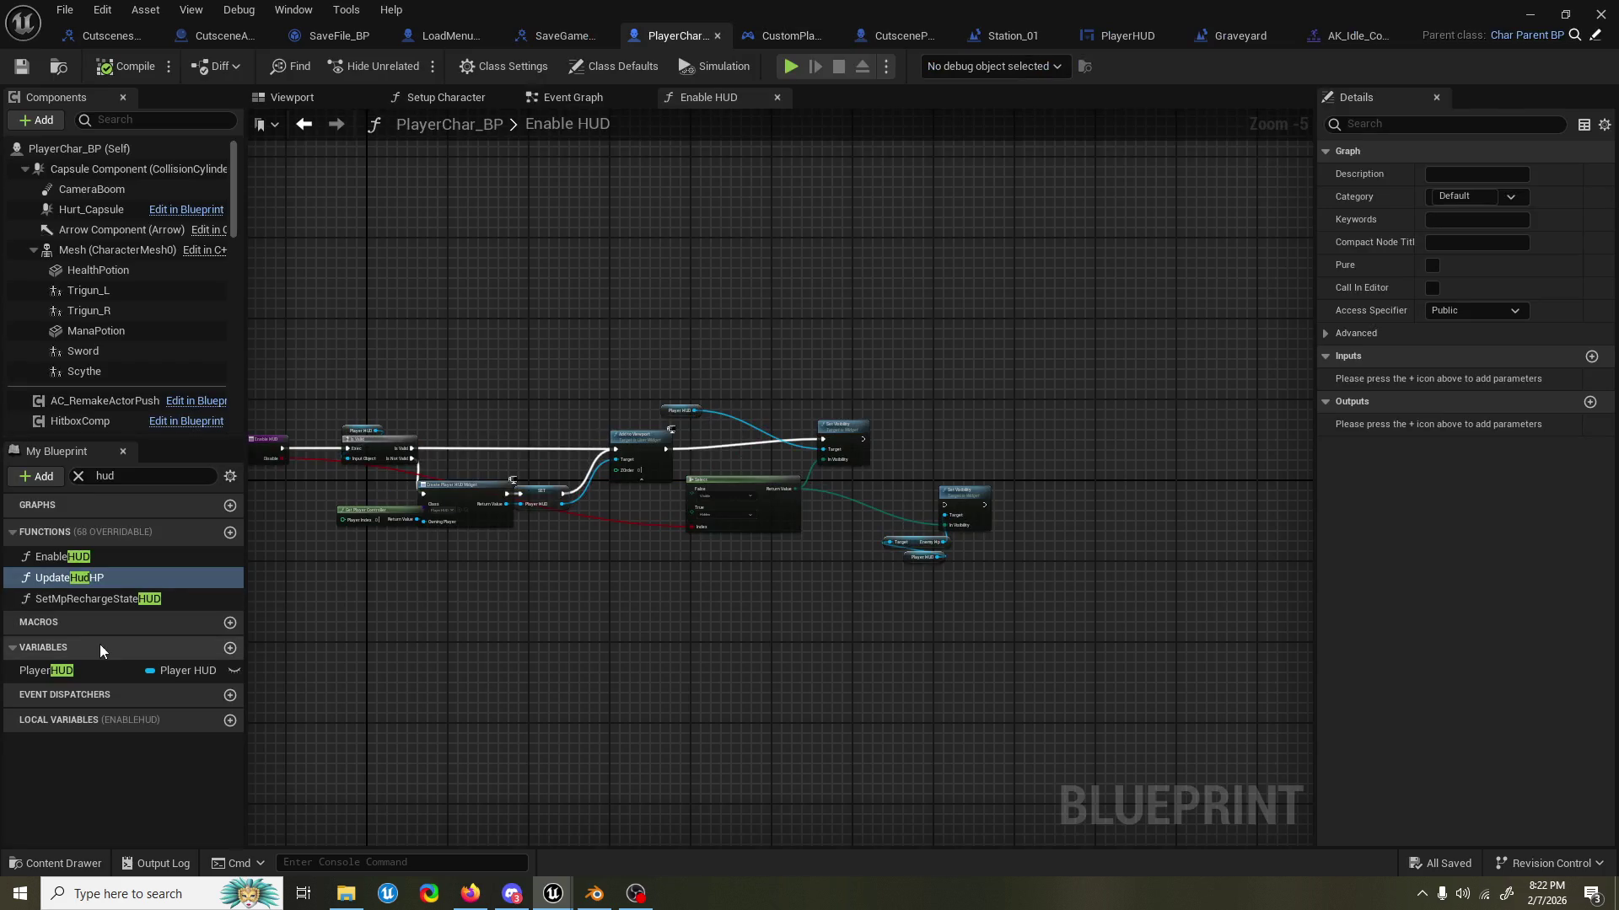
{"action": "left_click", "coordinate": [137, 476]}
{"action": "key", "text": "BackSpace"}
{"action": "key", "text": "BackSpace"}
{"action": "key", "text": "BackSpace"}
{"action": "type", "text": "idle"}
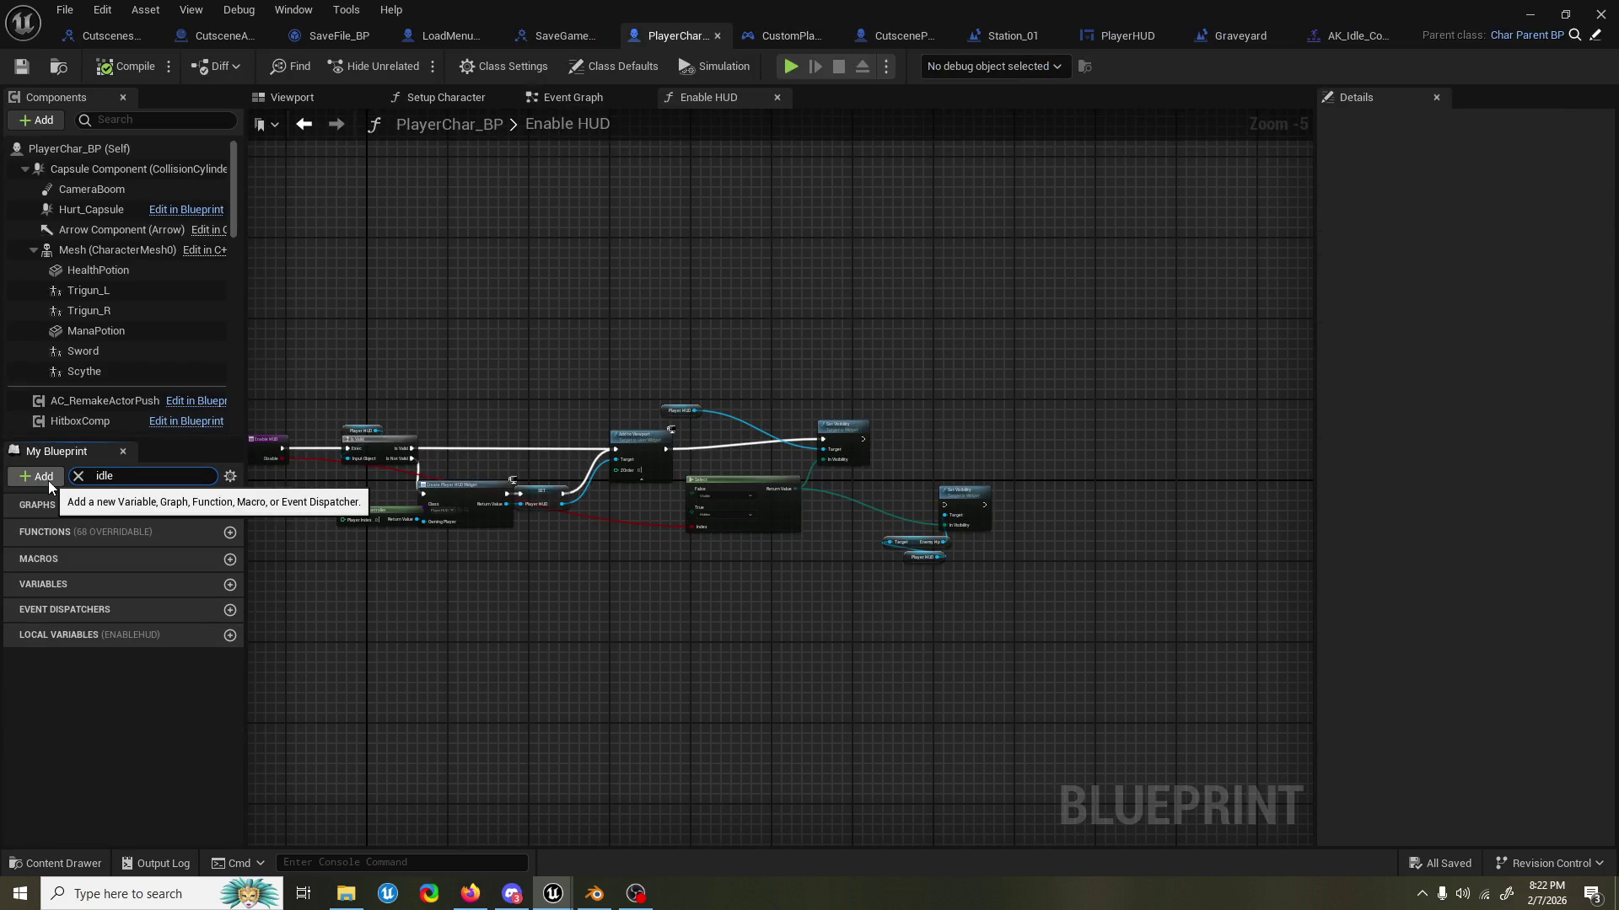
{"action": "left_click", "coordinate": [79, 477]}
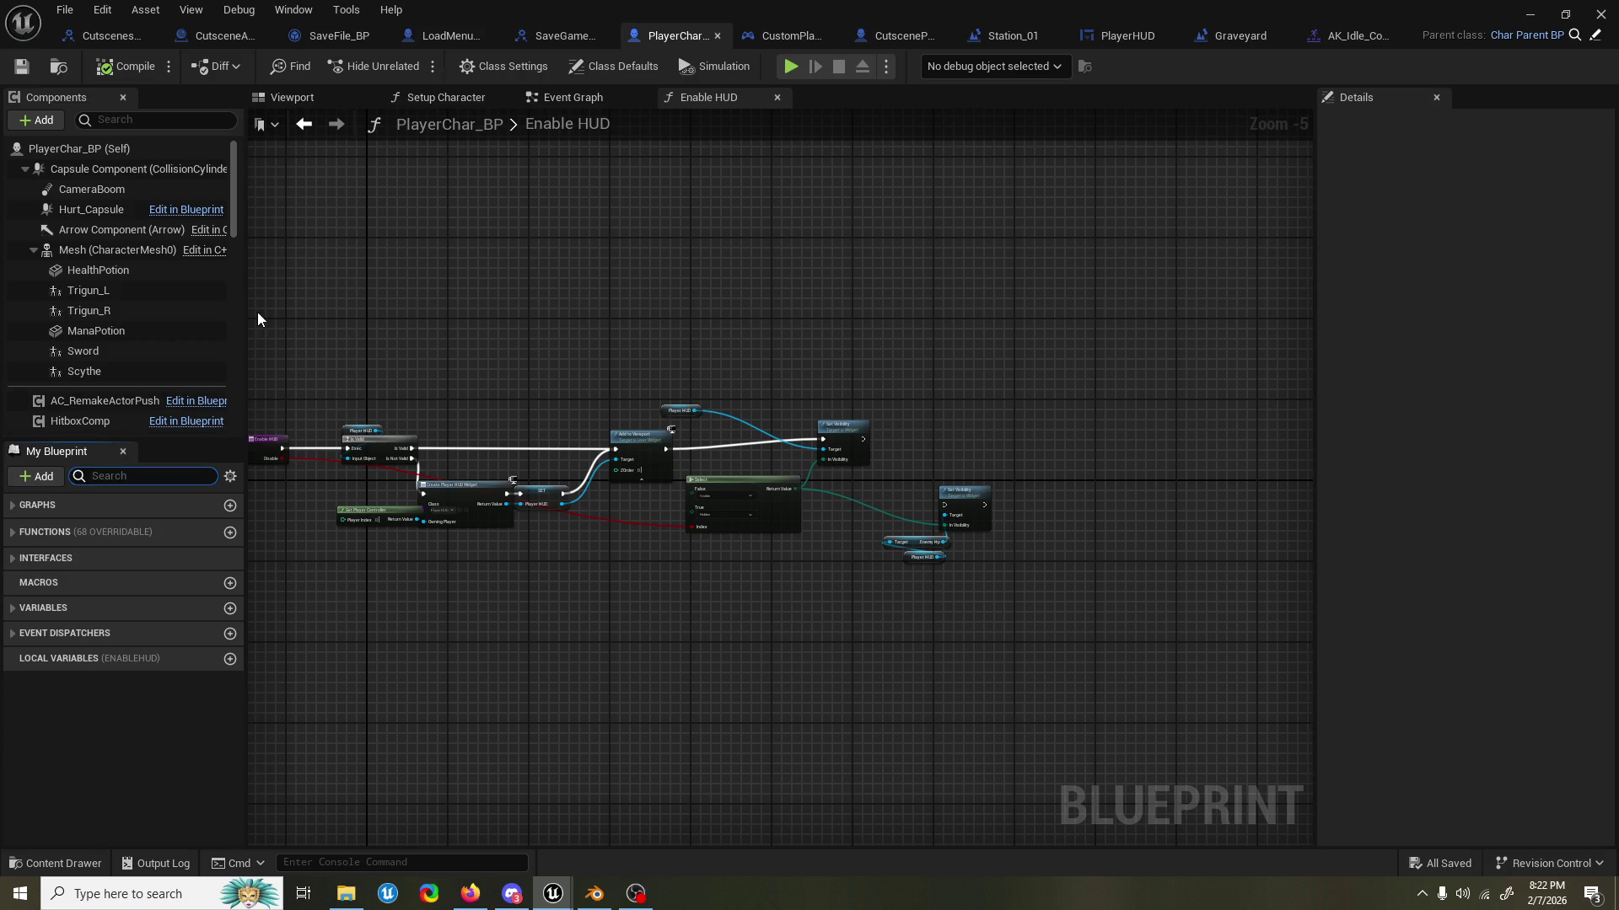
Select the Mesh component and browse to its Anim Class blueprint, AK_AnimBP.
{"action": "left_click", "coordinate": [118, 150]}
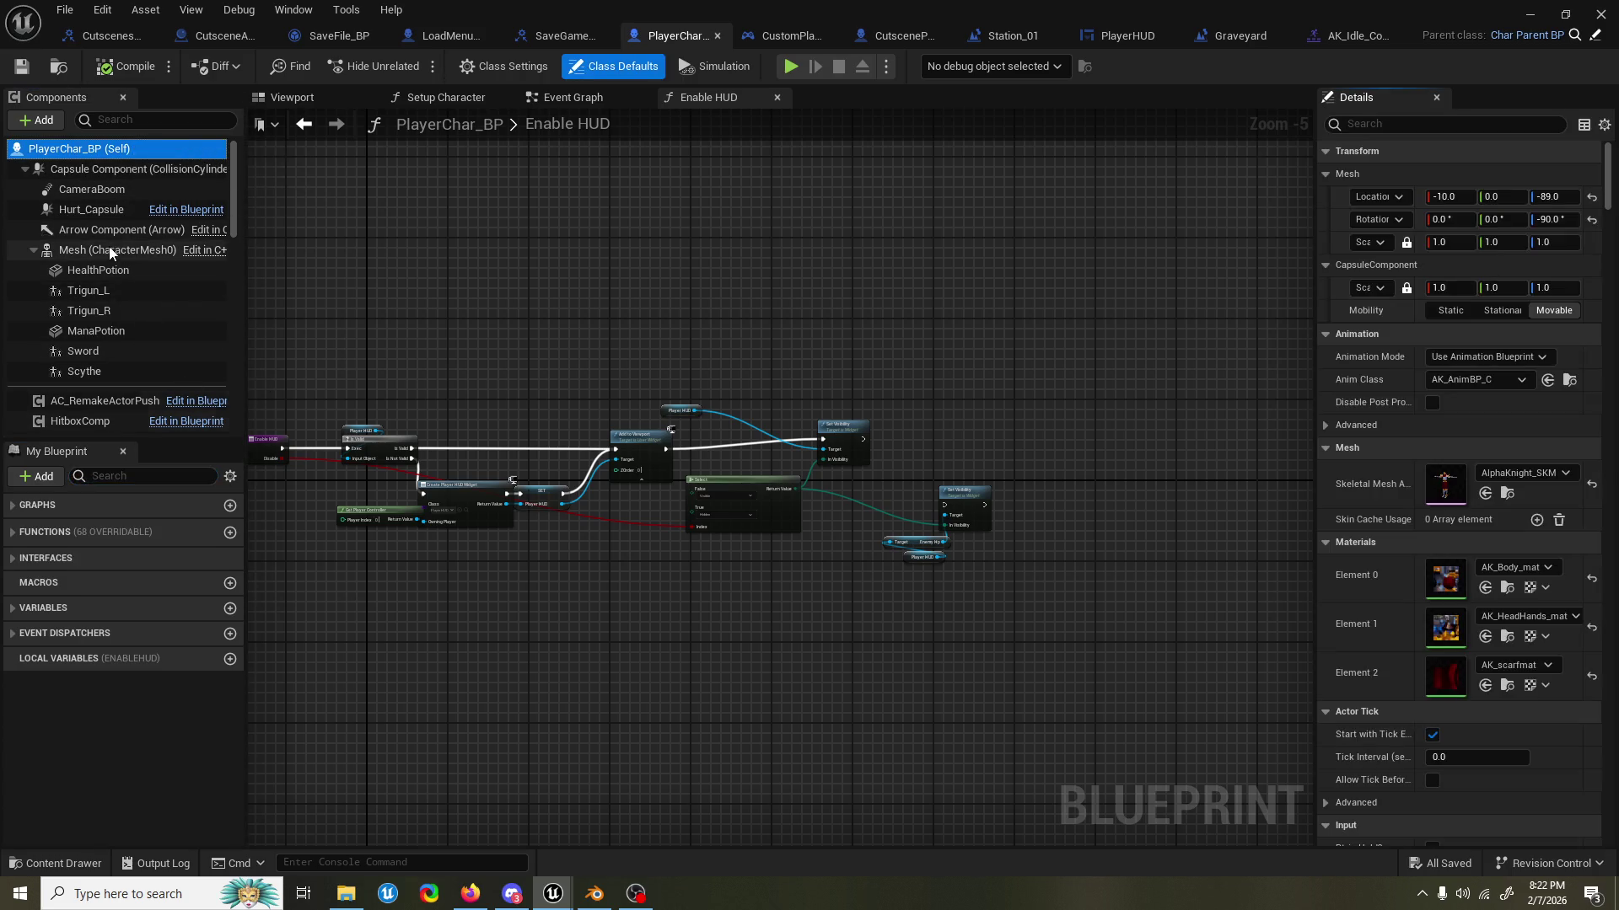
{"action": "left_click", "coordinate": [109, 250]}
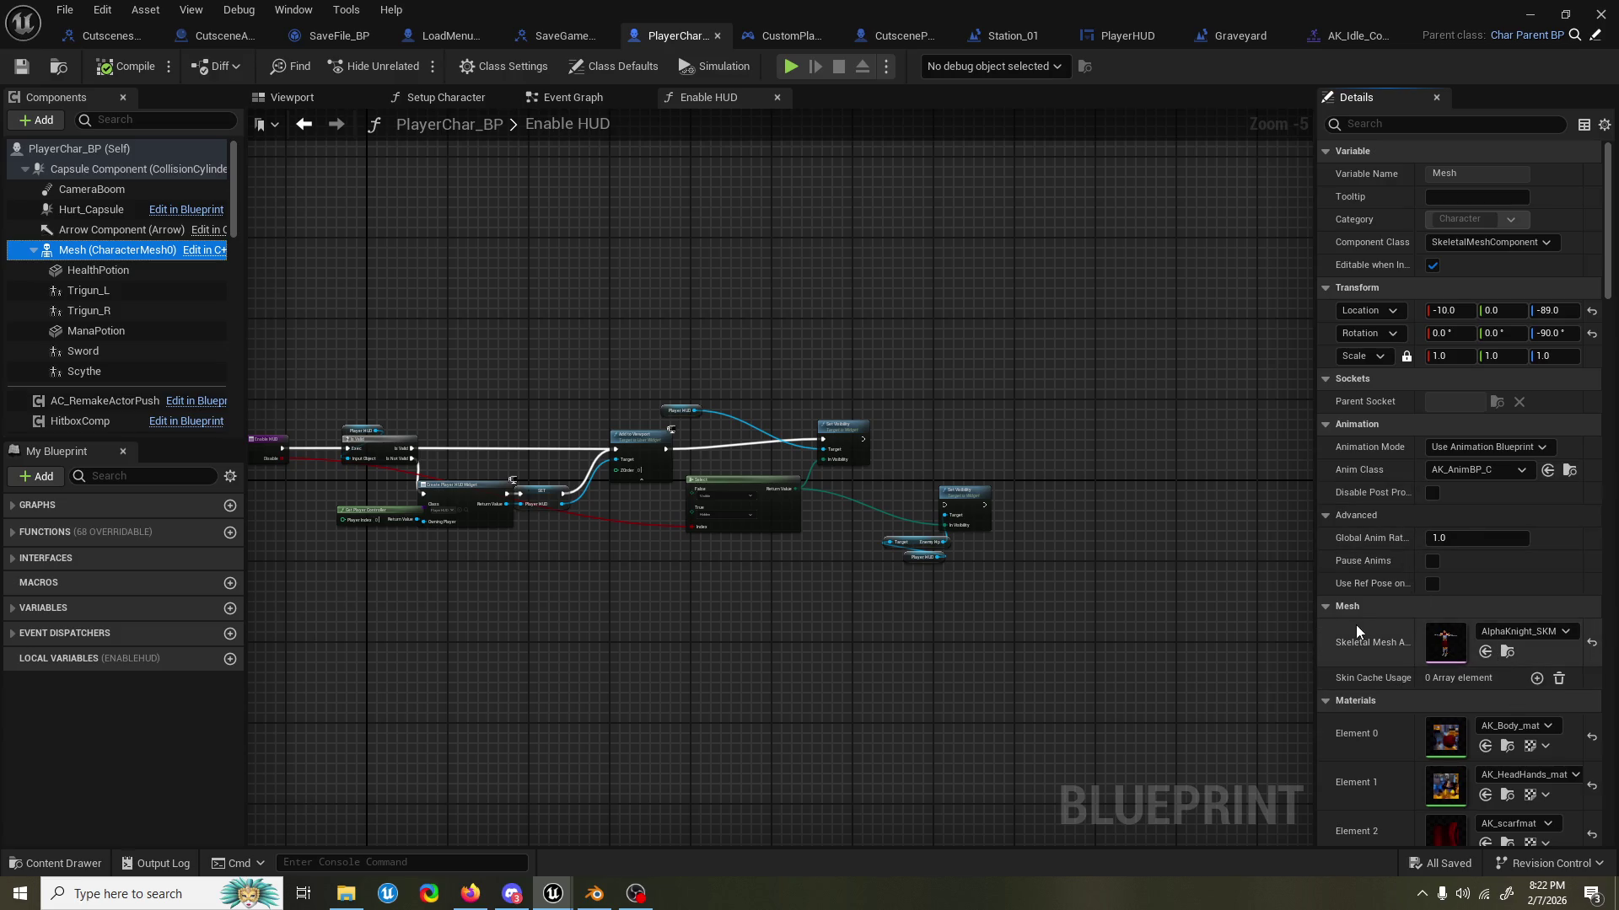
{"action": "scroll", "coordinate": [1354, 626], "scroll_direction": "down", "scroll_amount": 2}
{"action": "scroll", "coordinate": [1374, 548], "scroll_direction": "down", "scroll_amount": 3}
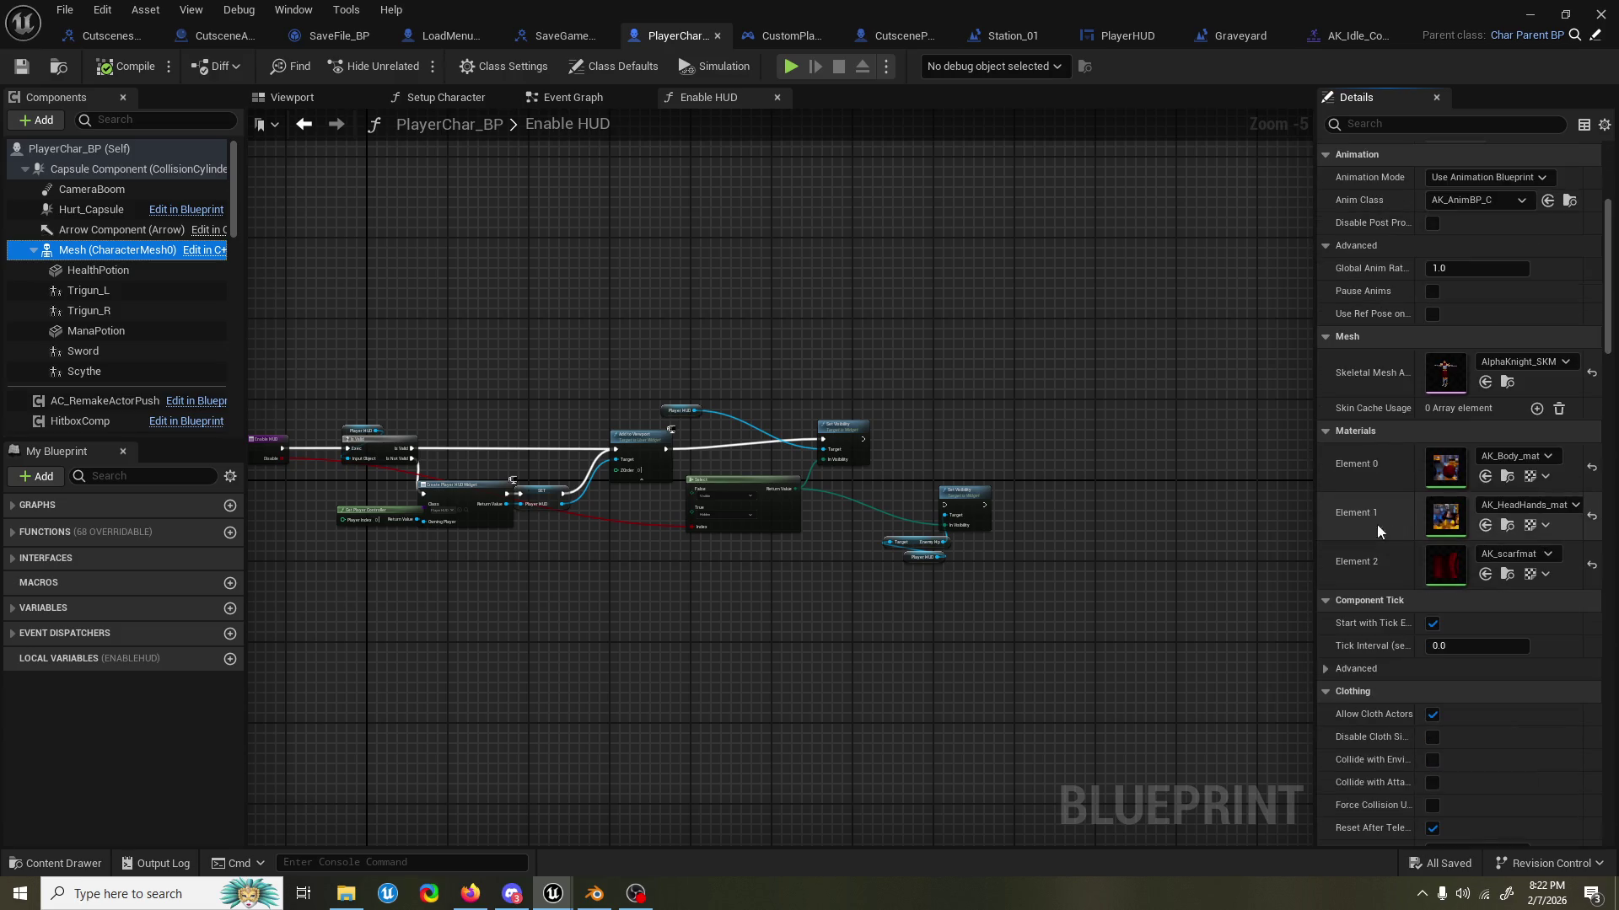
{"action": "left_click", "coordinate": [1569, 200]}
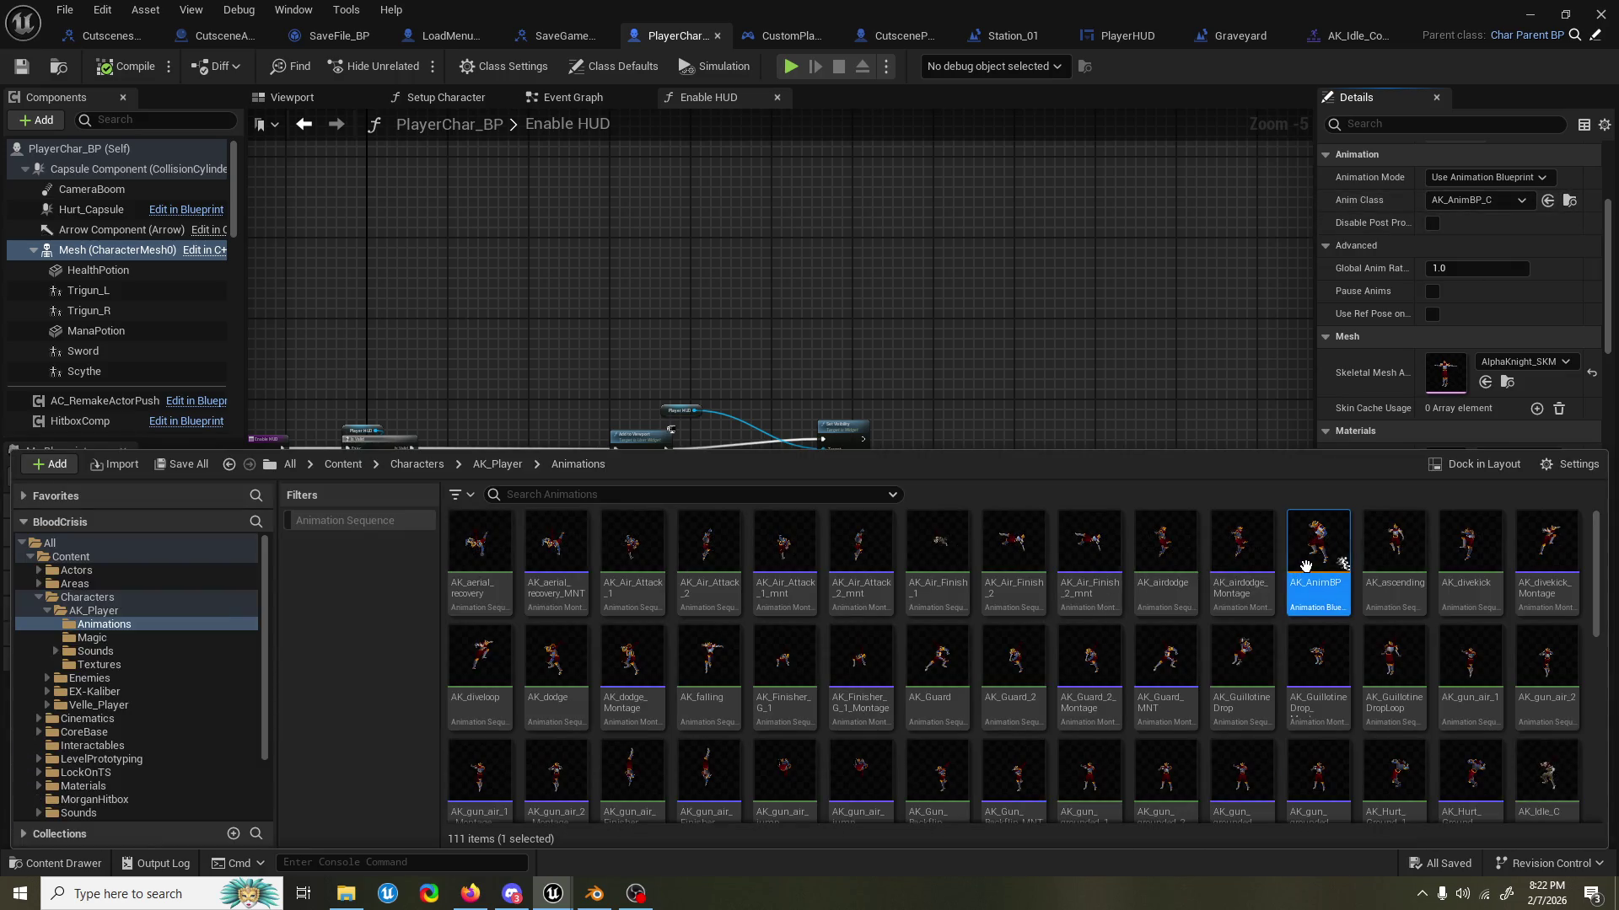
Open AK_AnimBP and enter the IdleRun state of the AK_SM state machine.
{"action": "double_click", "coordinate": [1341, 563]}
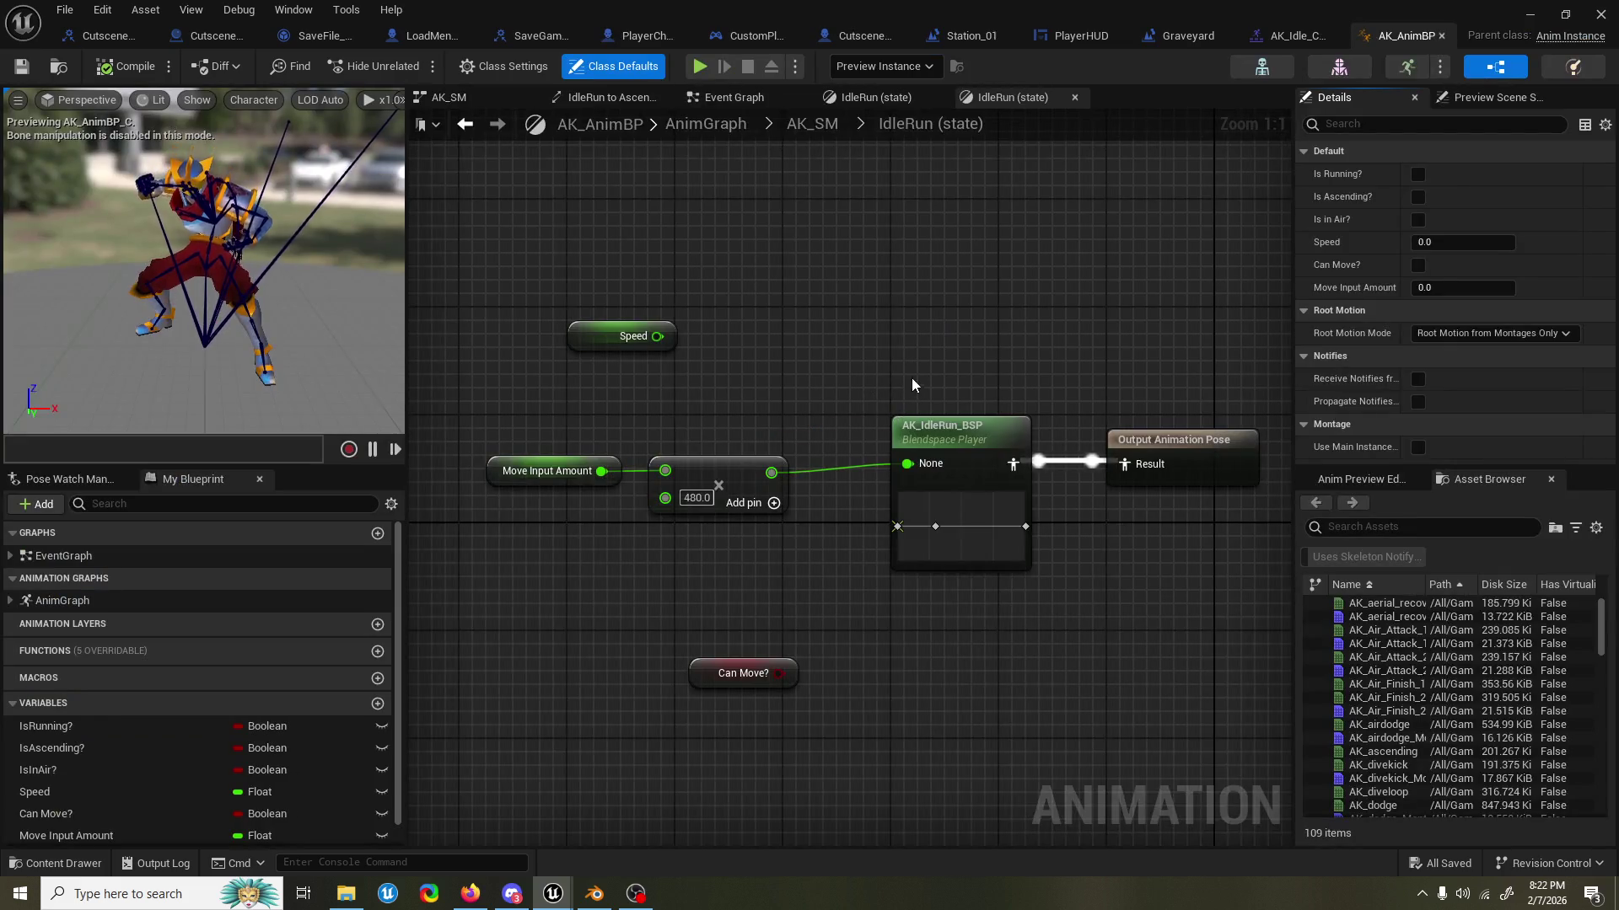
{"action": "left_click", "coordinate": [816, 127]}
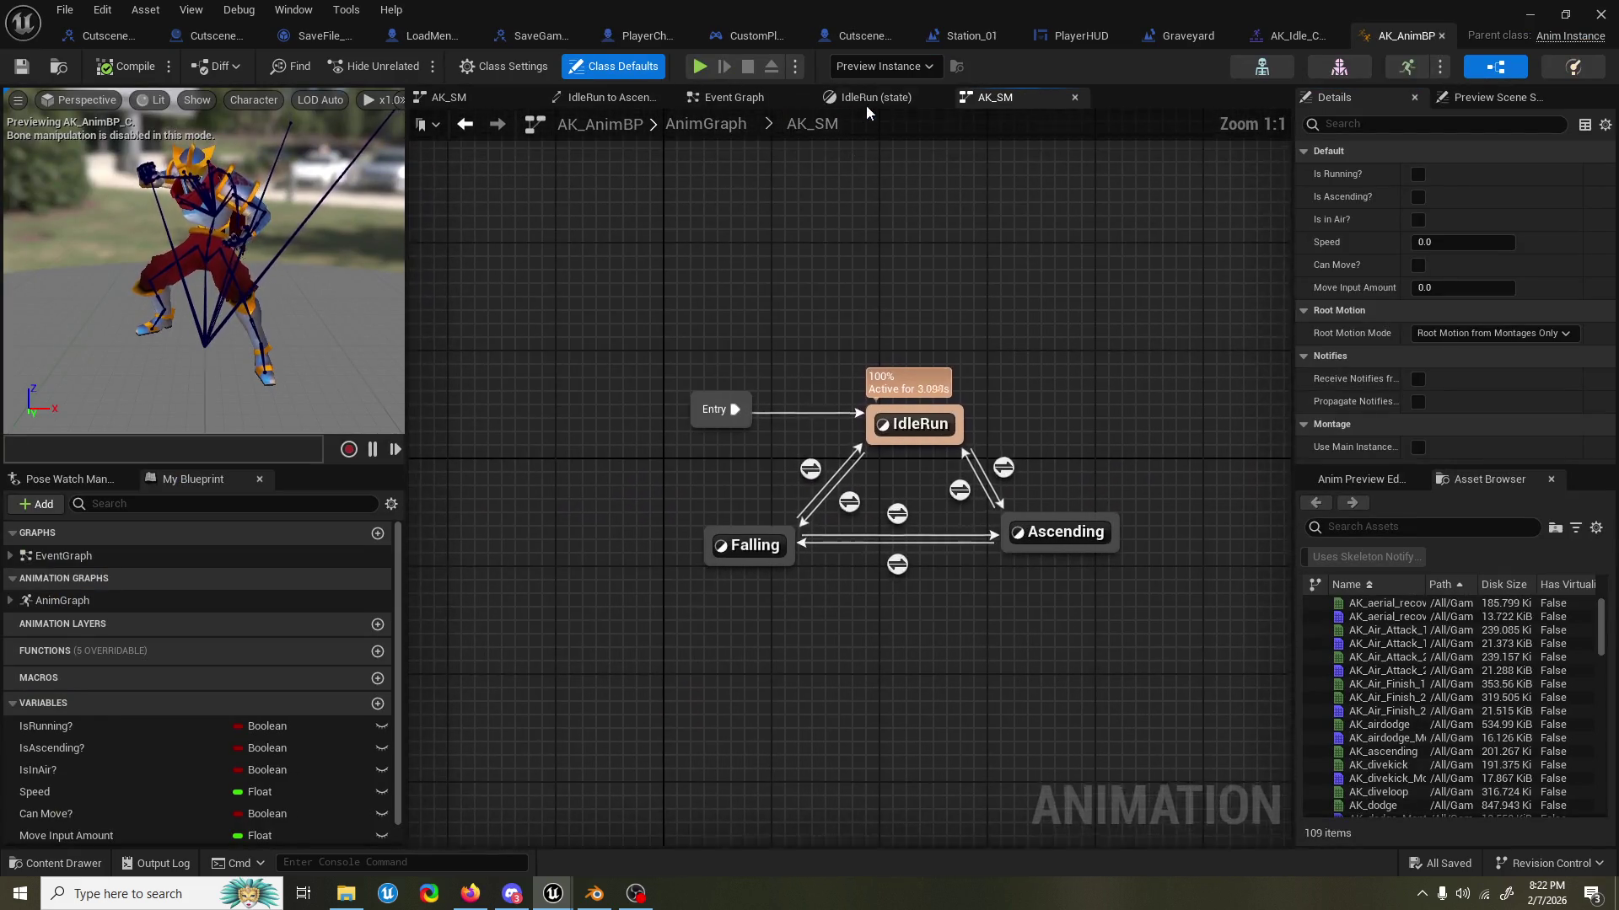
{"action": "double_click", "coordinate": [924, 429]}
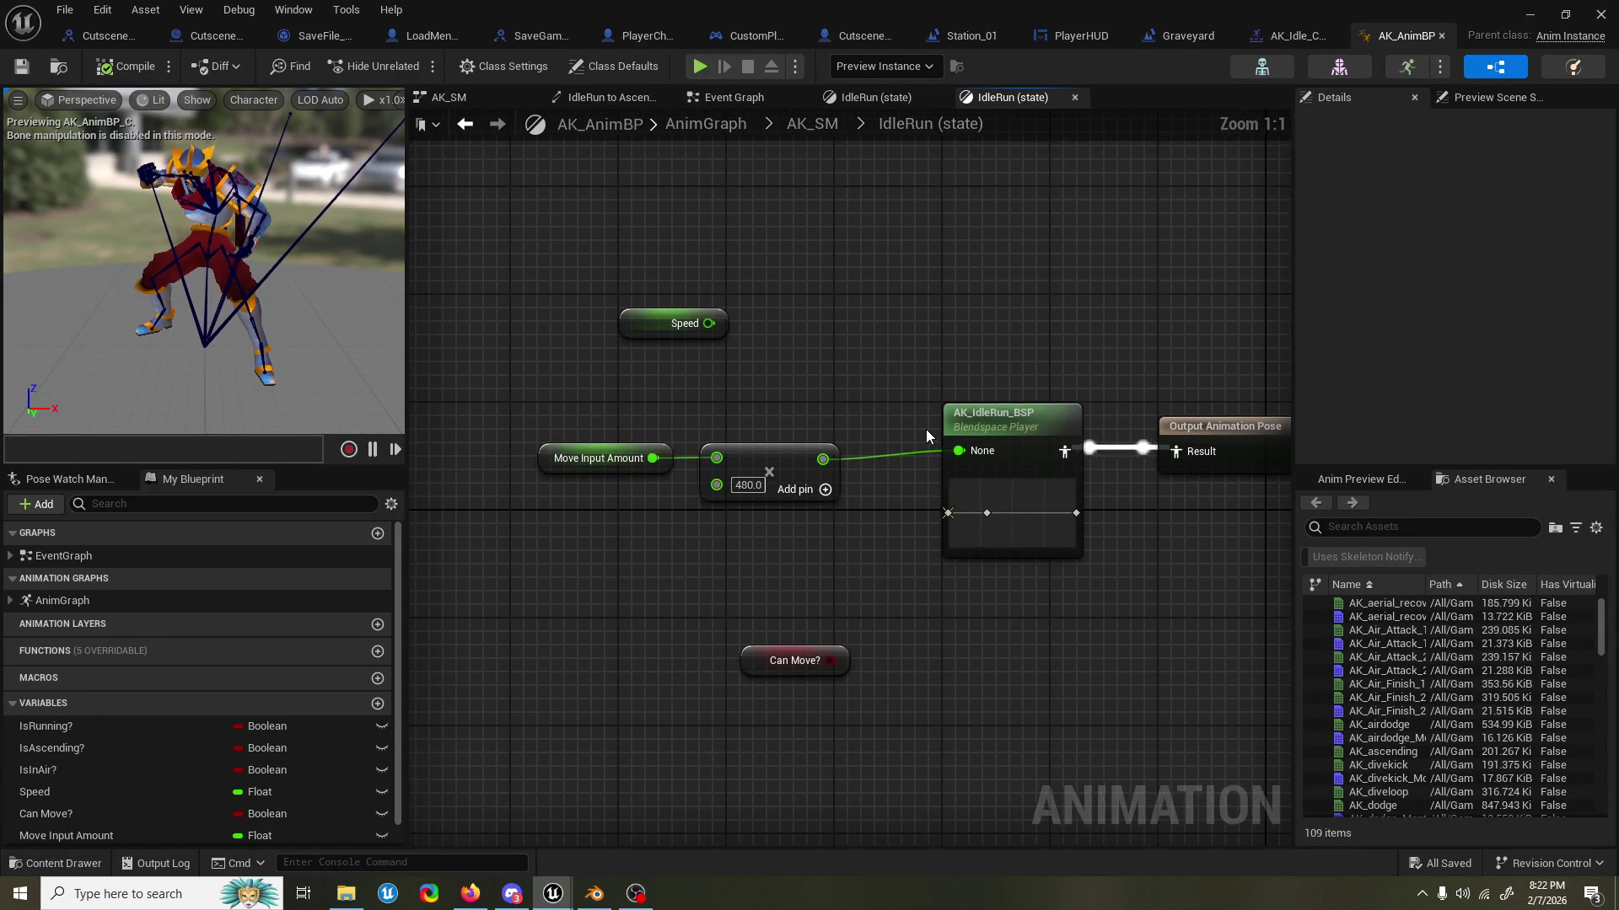
Reposition the Move Input Amount, multiply and Can Move? nodes, then open AK_IdleRun_BSP.
{"action": "left_click_drag", "start_coordinate": [877, 426], "coordinate": [860, 424]}
{"action": "left_click", "coordinate": [745, 455]}
{"action": "left_click", "coordinate": [581, 457], "text": "ctrl"}
{"action": "left_click_drag", "start_coordinate": [678, 454], "coordinate": [688, 442]}
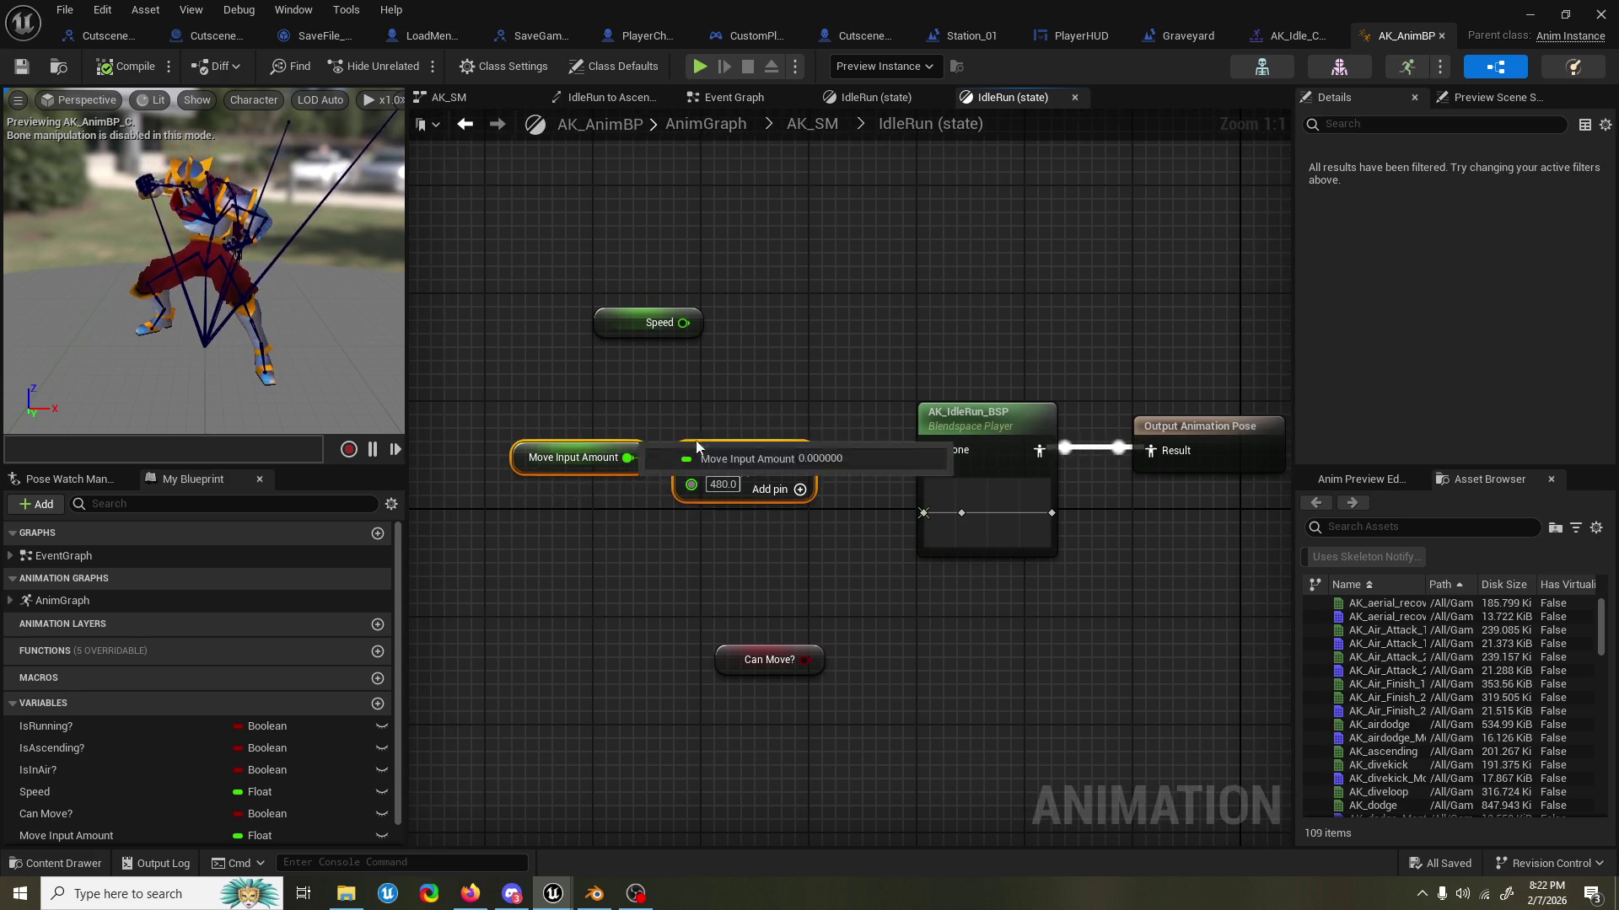
{"action": "left_click", "coordinate": [763, 660]}
{"action": "left_click_drag", "start_coordinate": [763, 660], "coordinate": [763, 740]}
{"action": "double_click", "coordinate": [883, 484]}
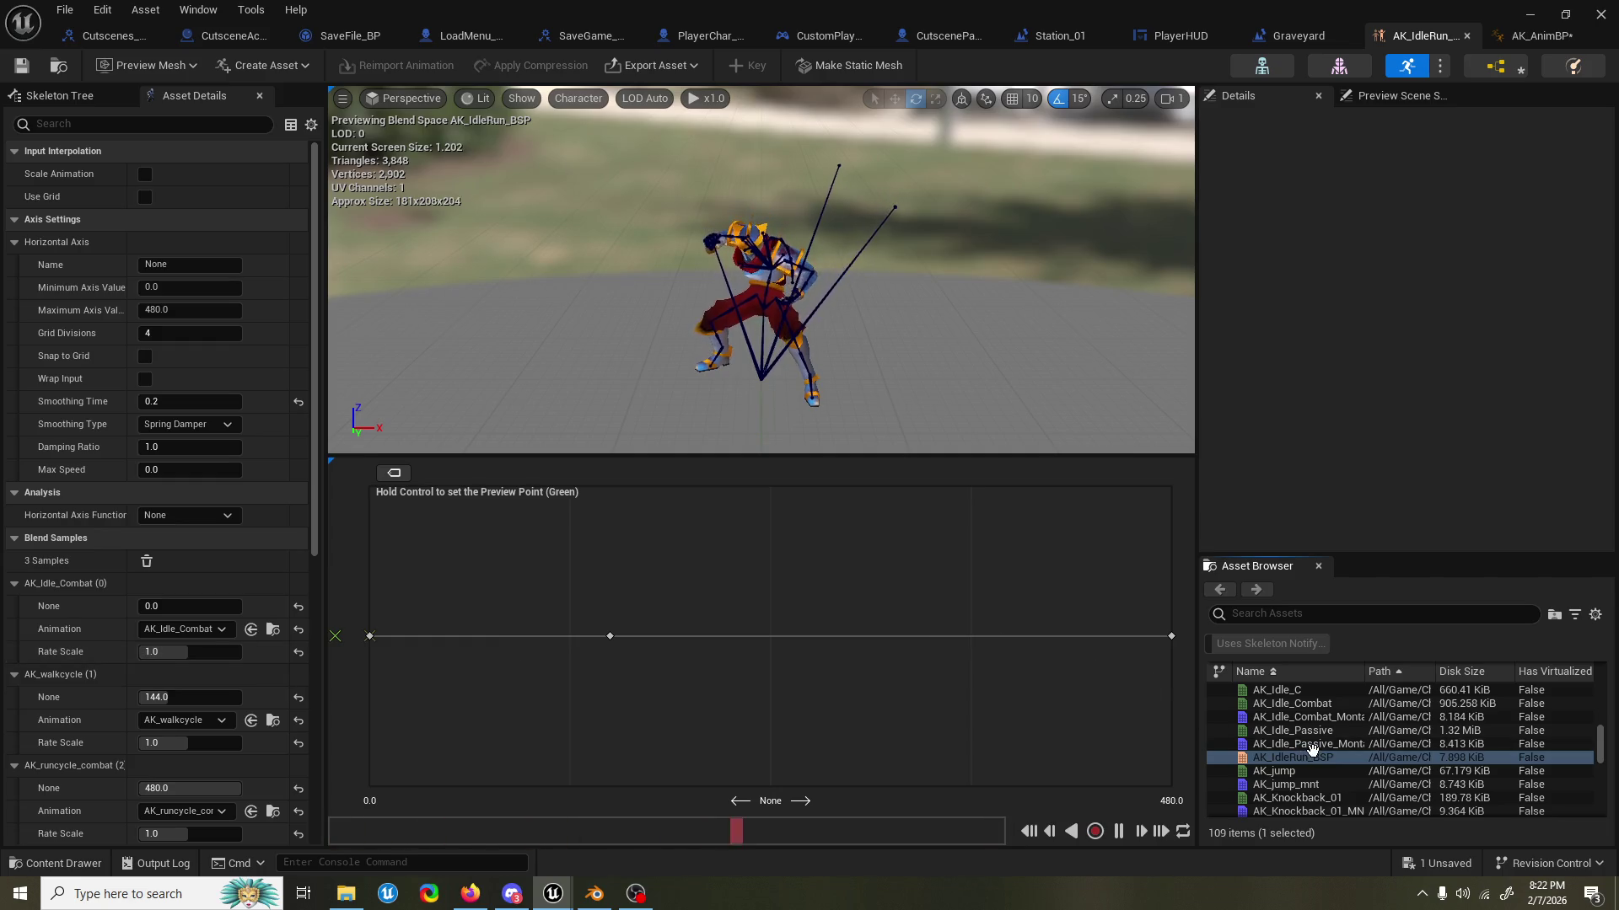
Set blend sample 0's animation to AK_Idle_Passive and minimize the blend space window.
{"action": "mouse_move", "coordinate": [1312, 747]}
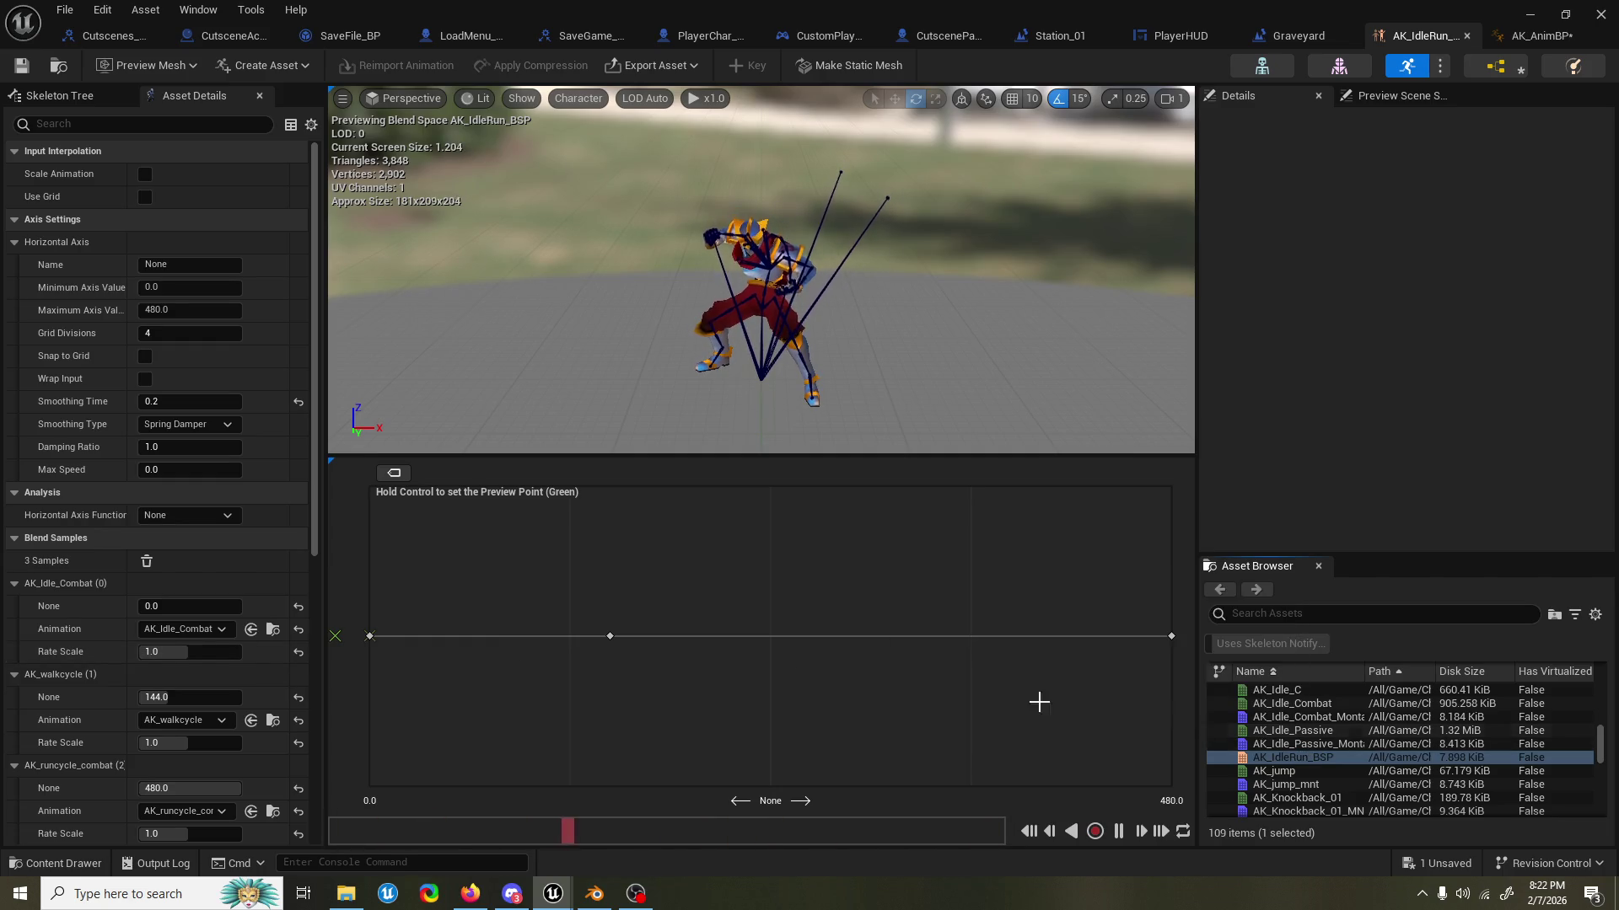
{"action": "left_click", "coordinate": [204, 634]}
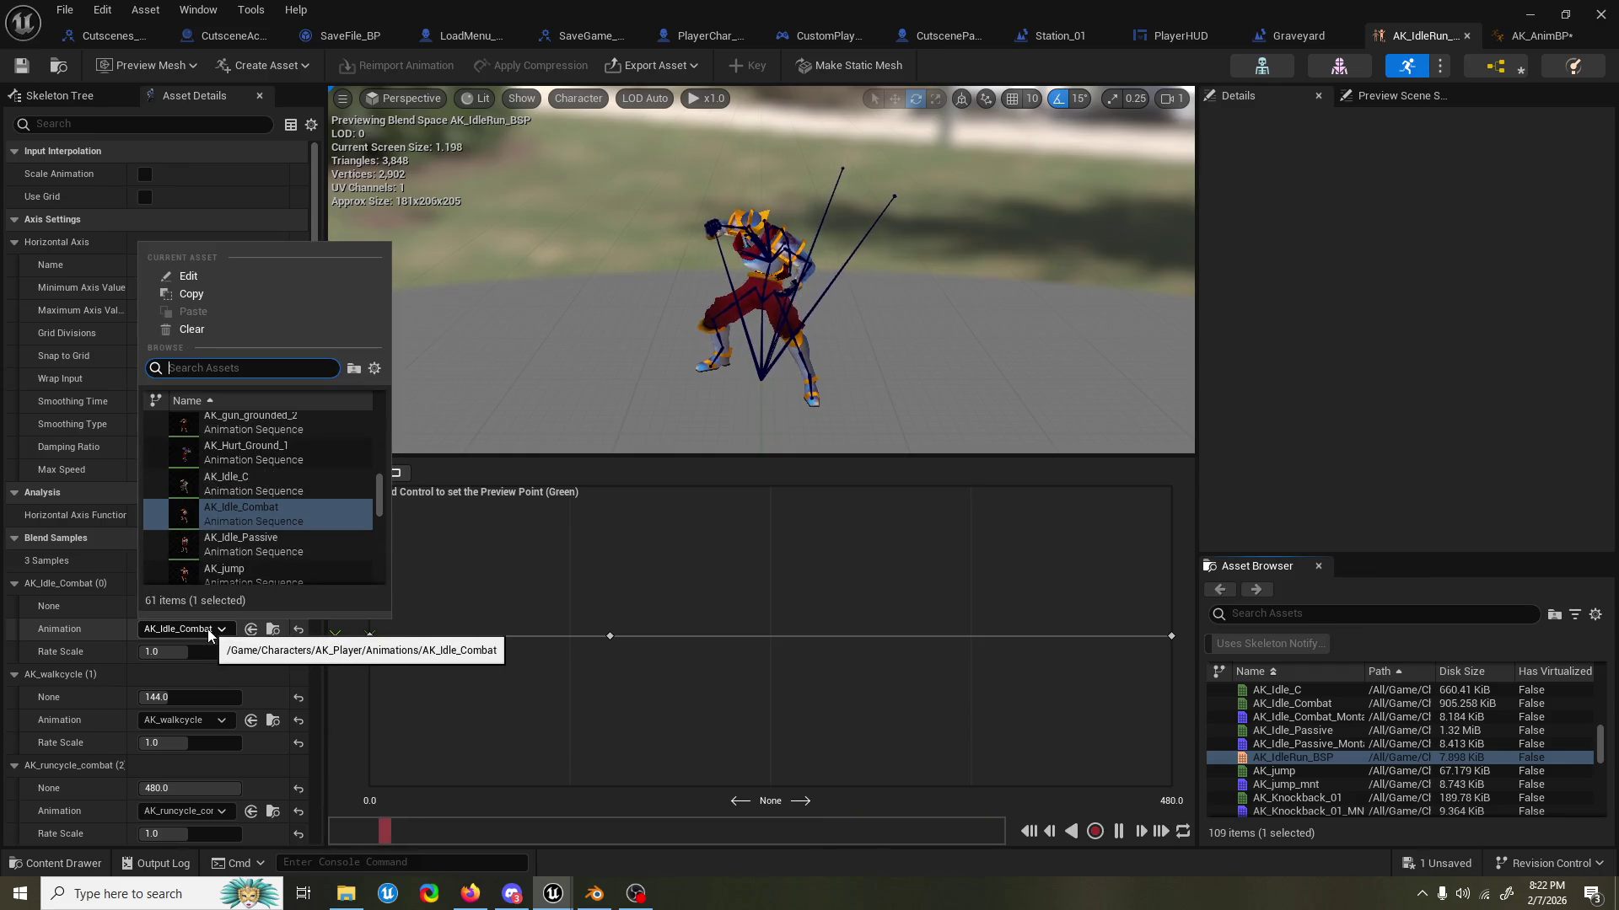
{"action": "left_click", "coordinate": [258, 544]}
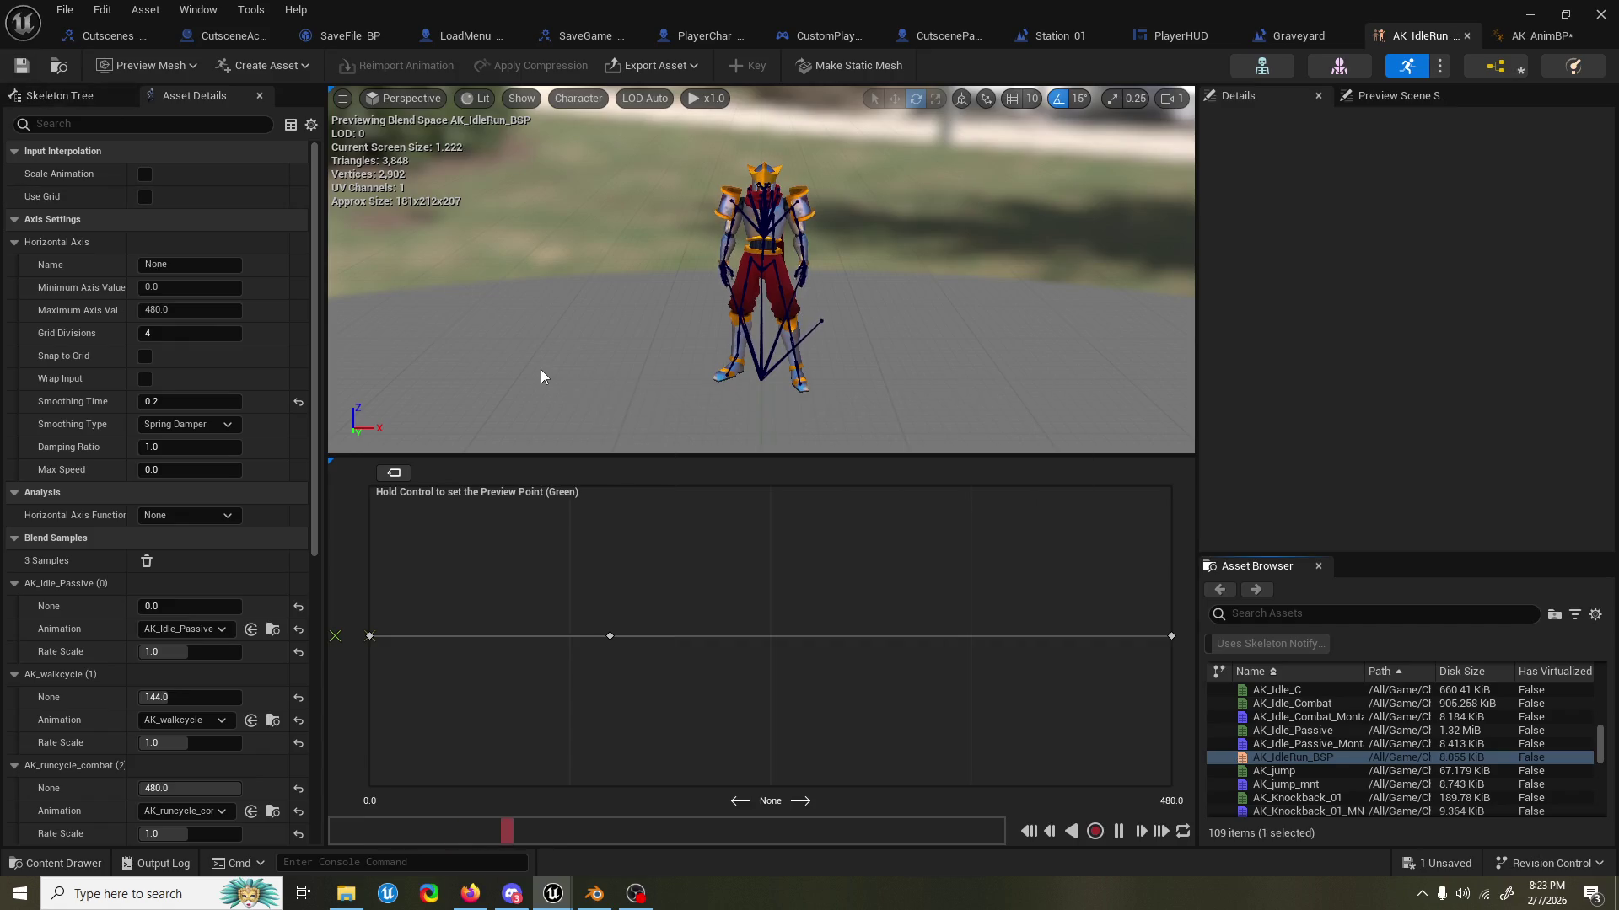
{"action": "left_click", "coordinate": [1530, 16]}
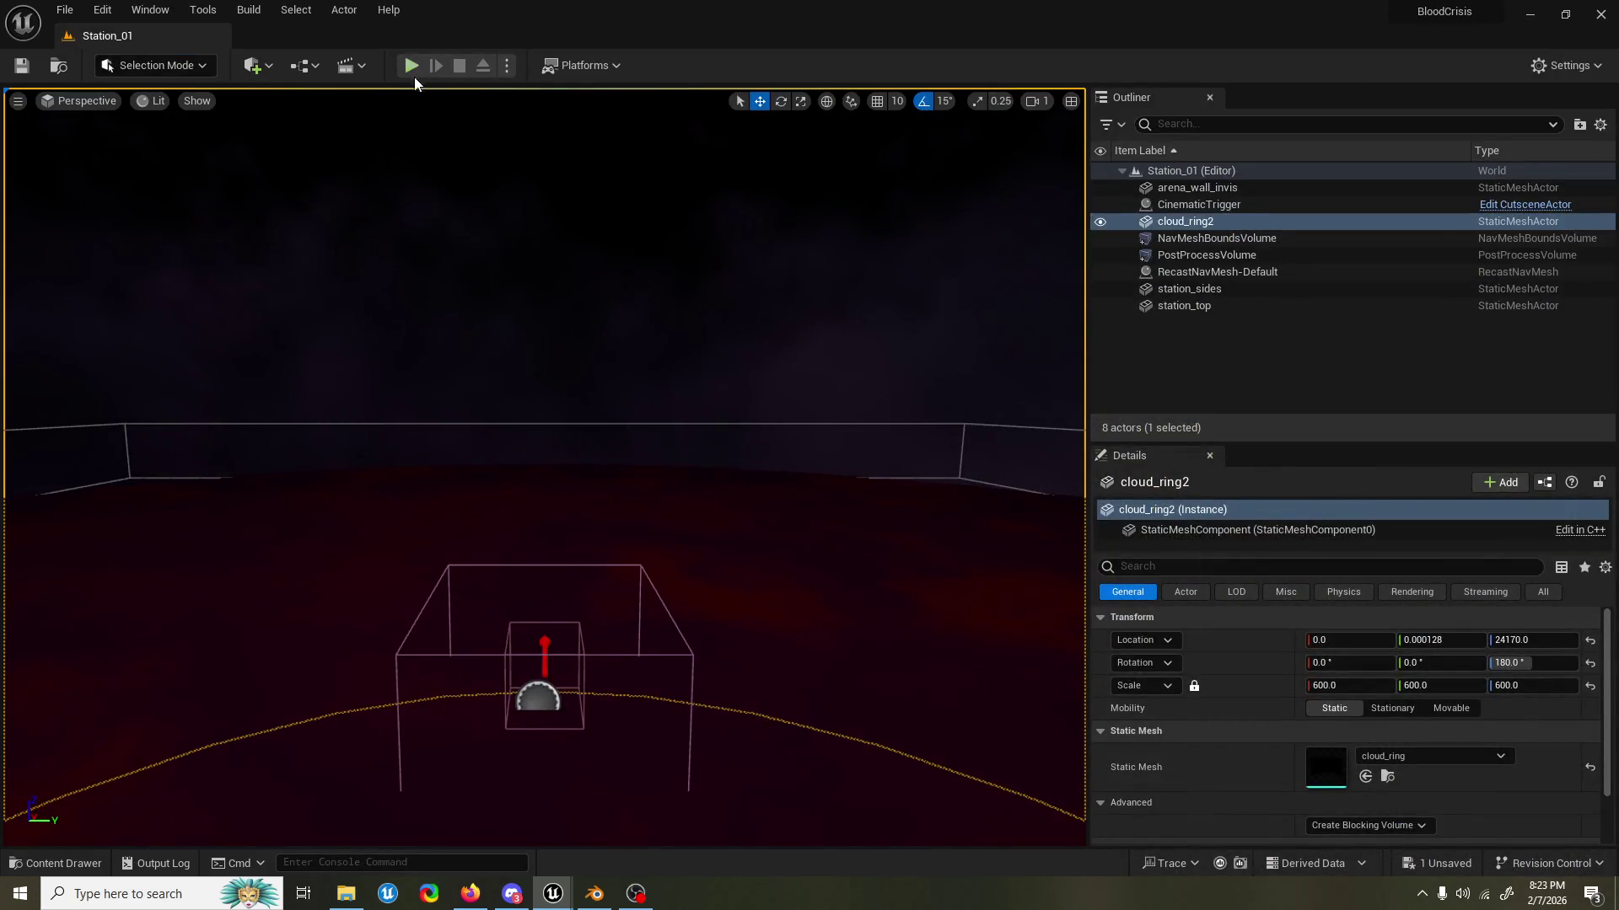
Play Station_01 in the editor and skip the opening cutscene.
{"action": "left_click", "coordinate": [412, 71]}
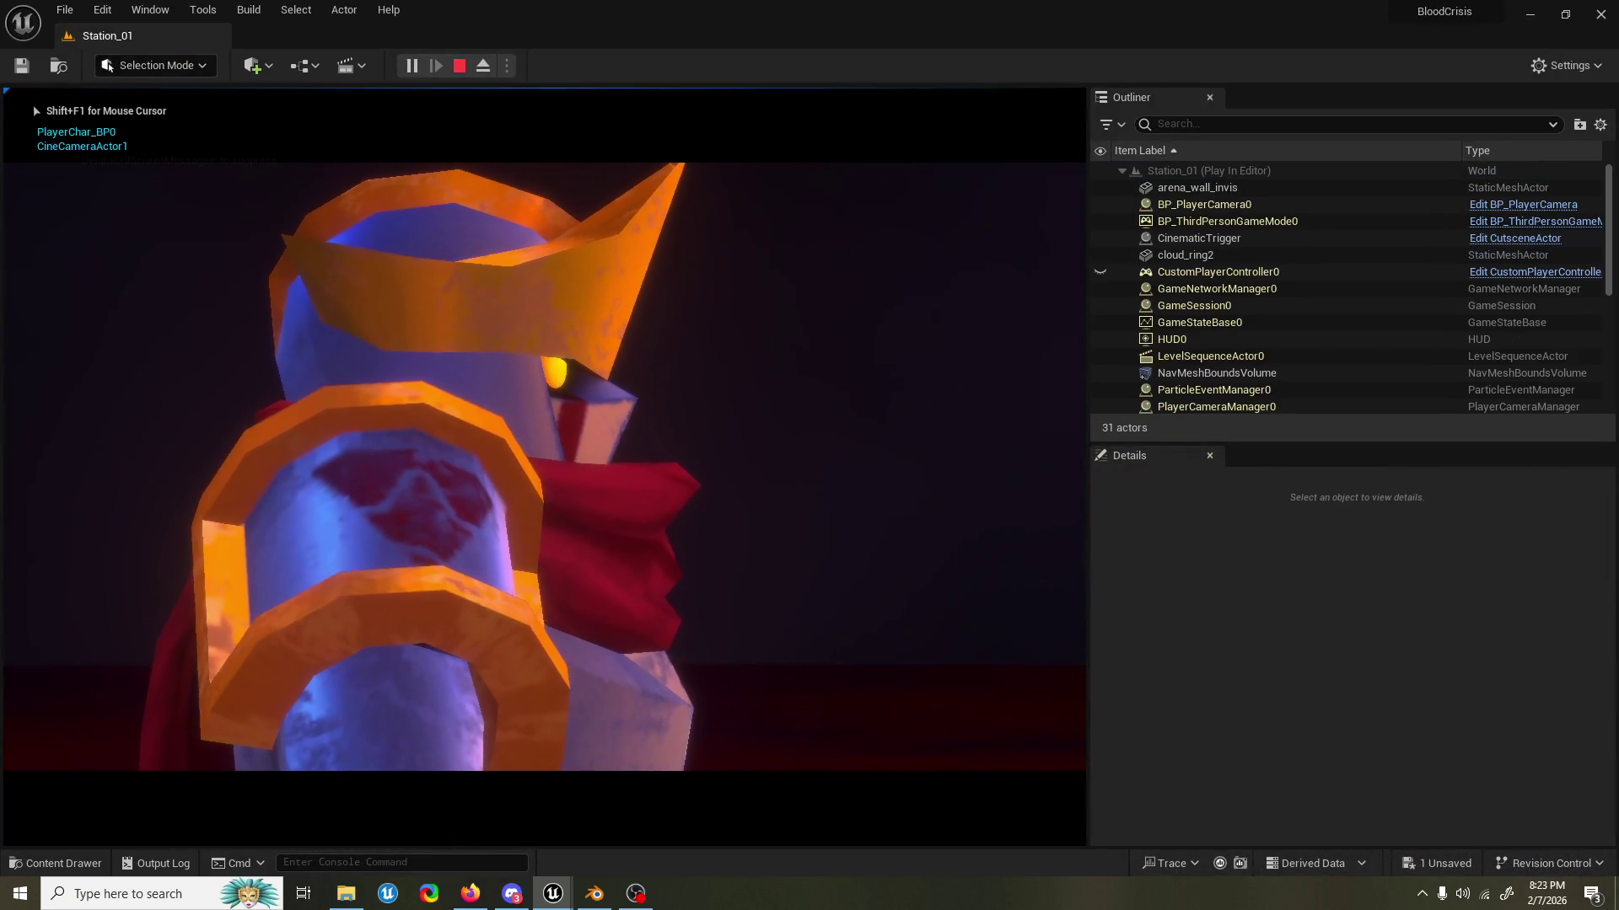
{"action": "key", "text": "Escape"}
{"action": "key", "text": "Down"}
{"action": "key", "text": "Return"}
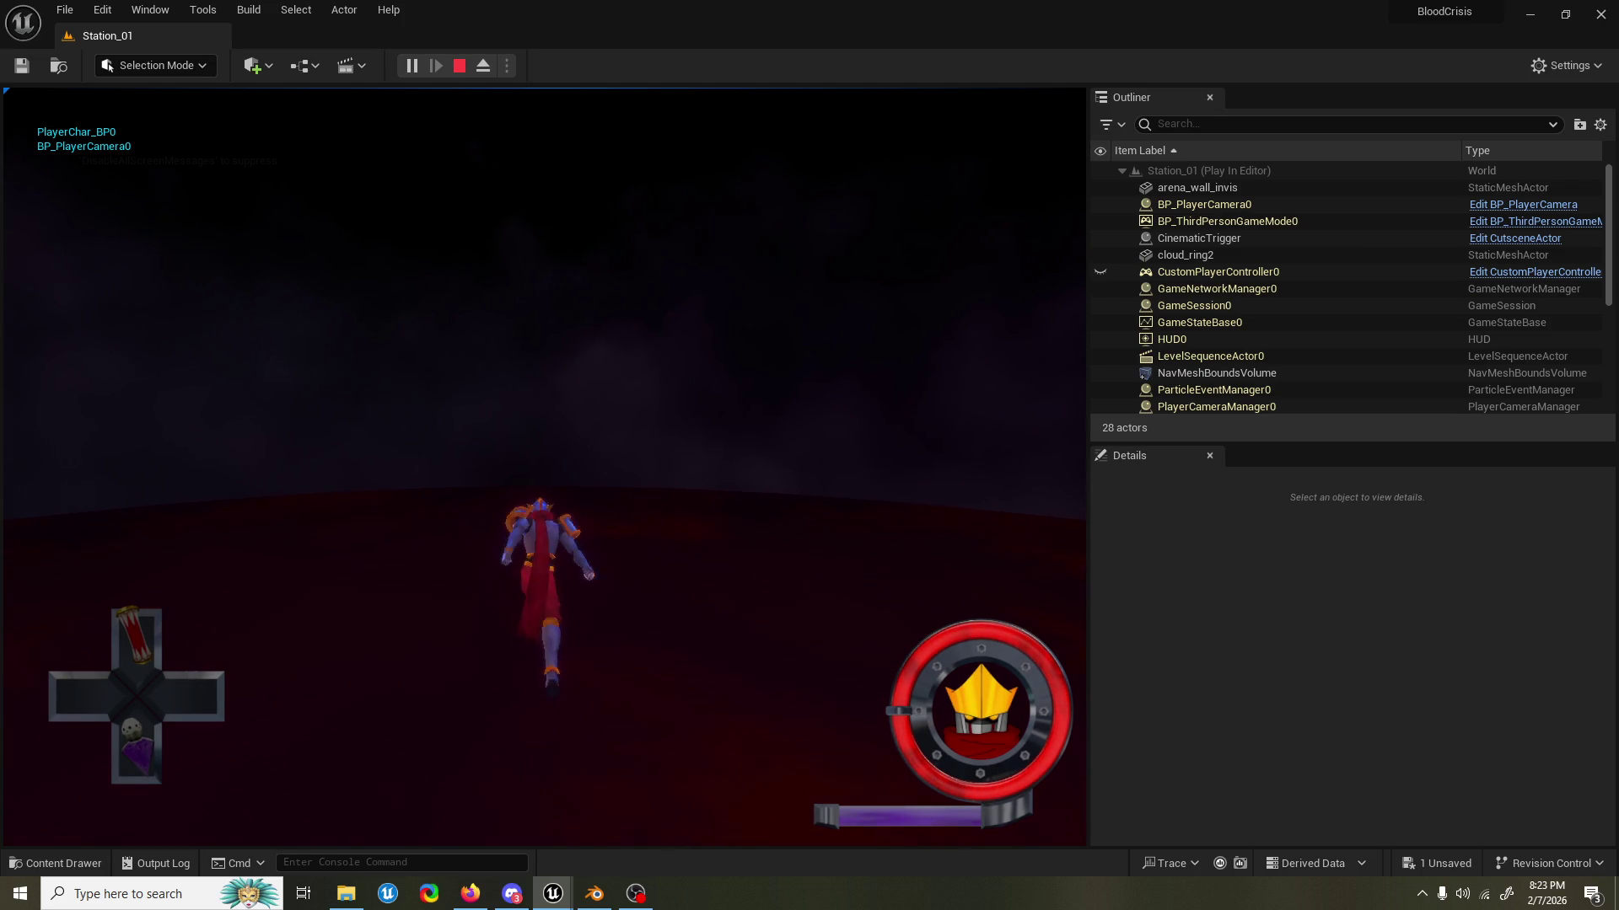
Walk and run the knight left, leap, and cast flaming ring and slash attacks.
{"action": "key", "text": "a"}
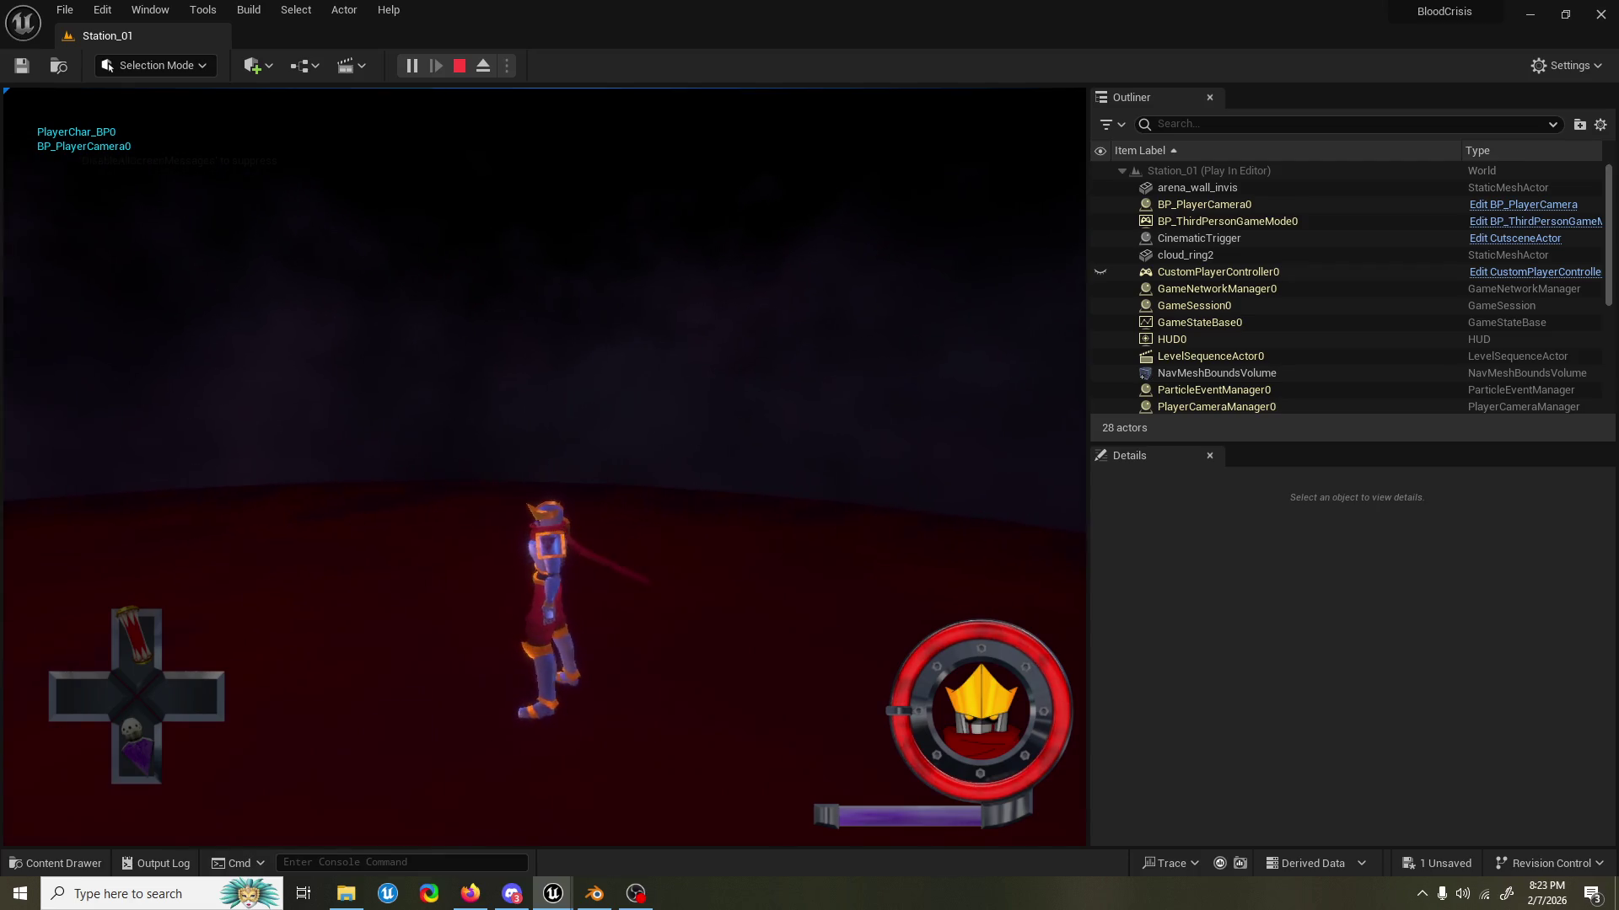
{"action": "key", "text": "w"}
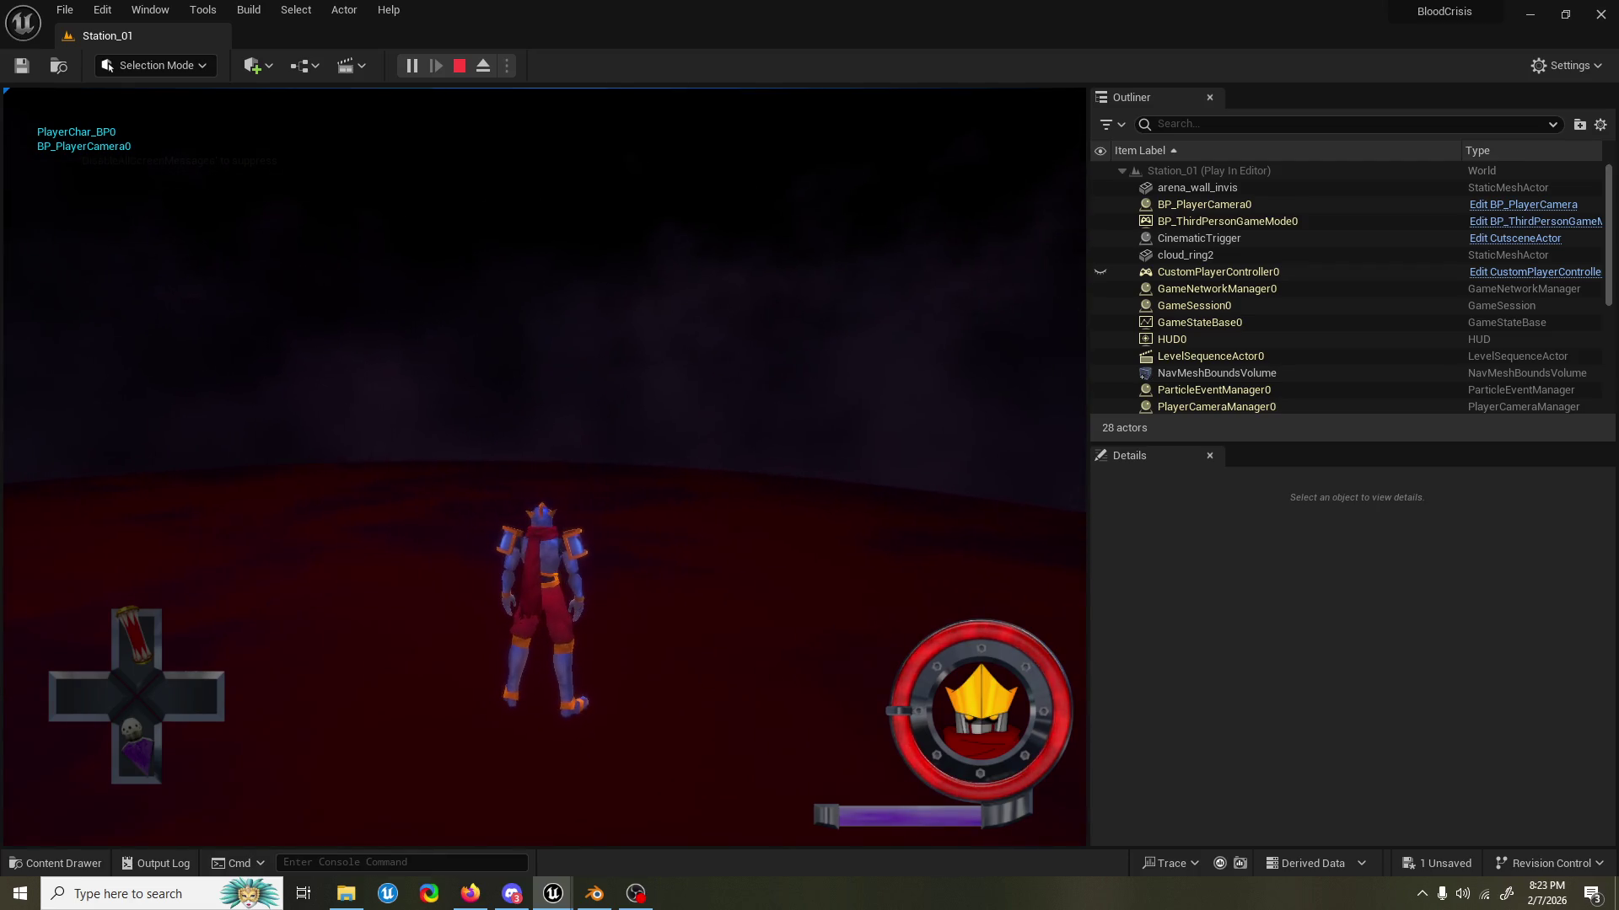
{"action": "key", "text": "a"}
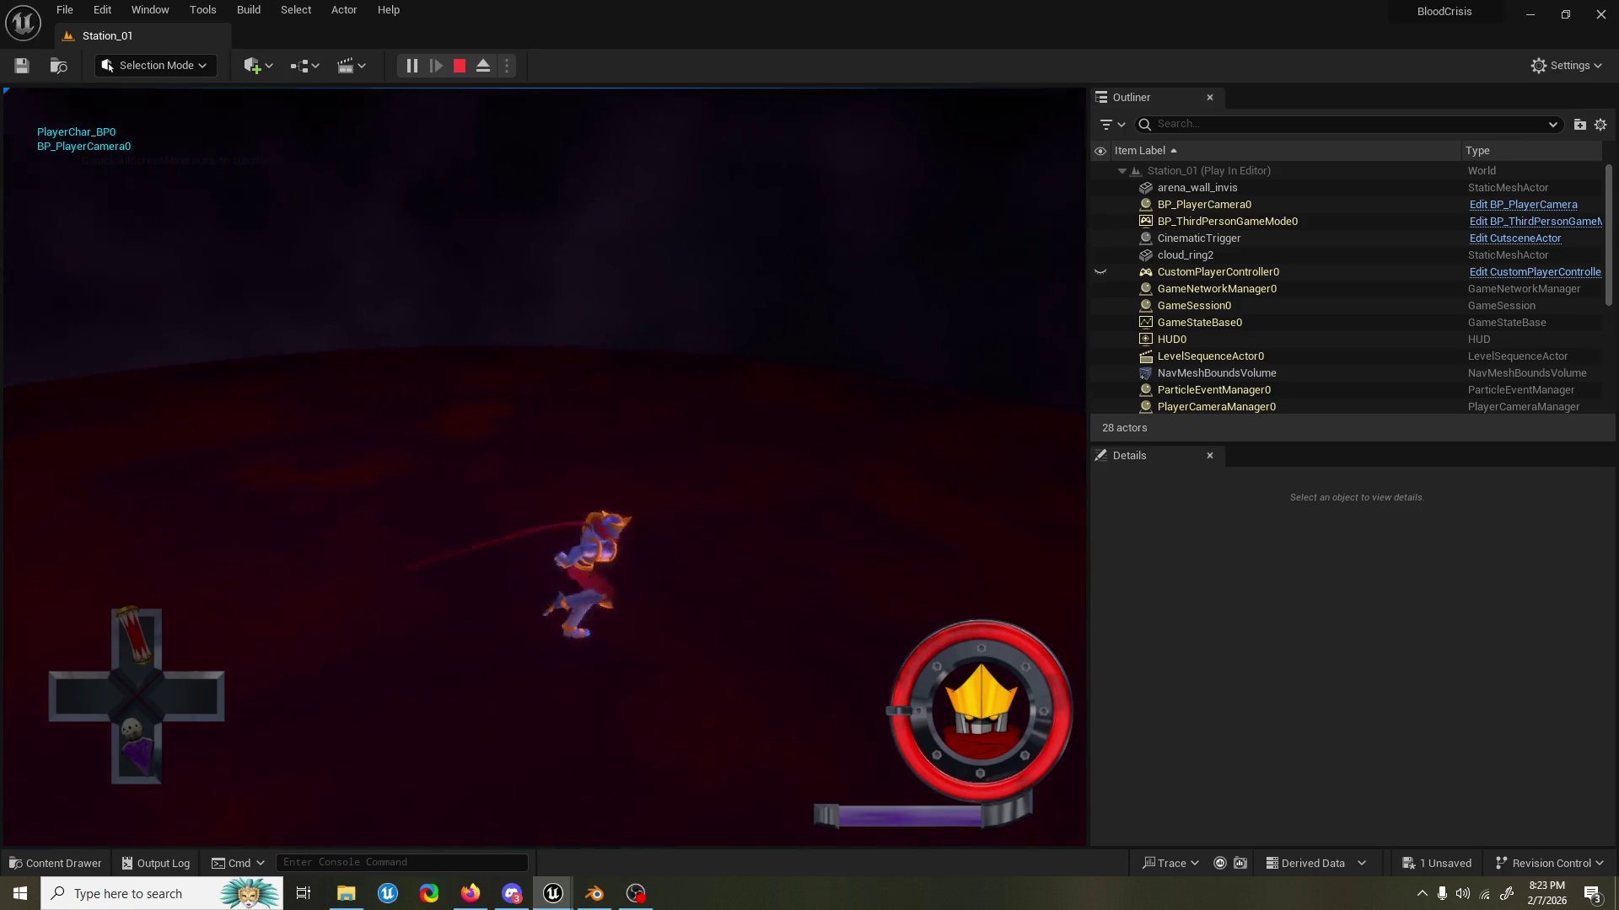
{"action": "key", "text": "space"}
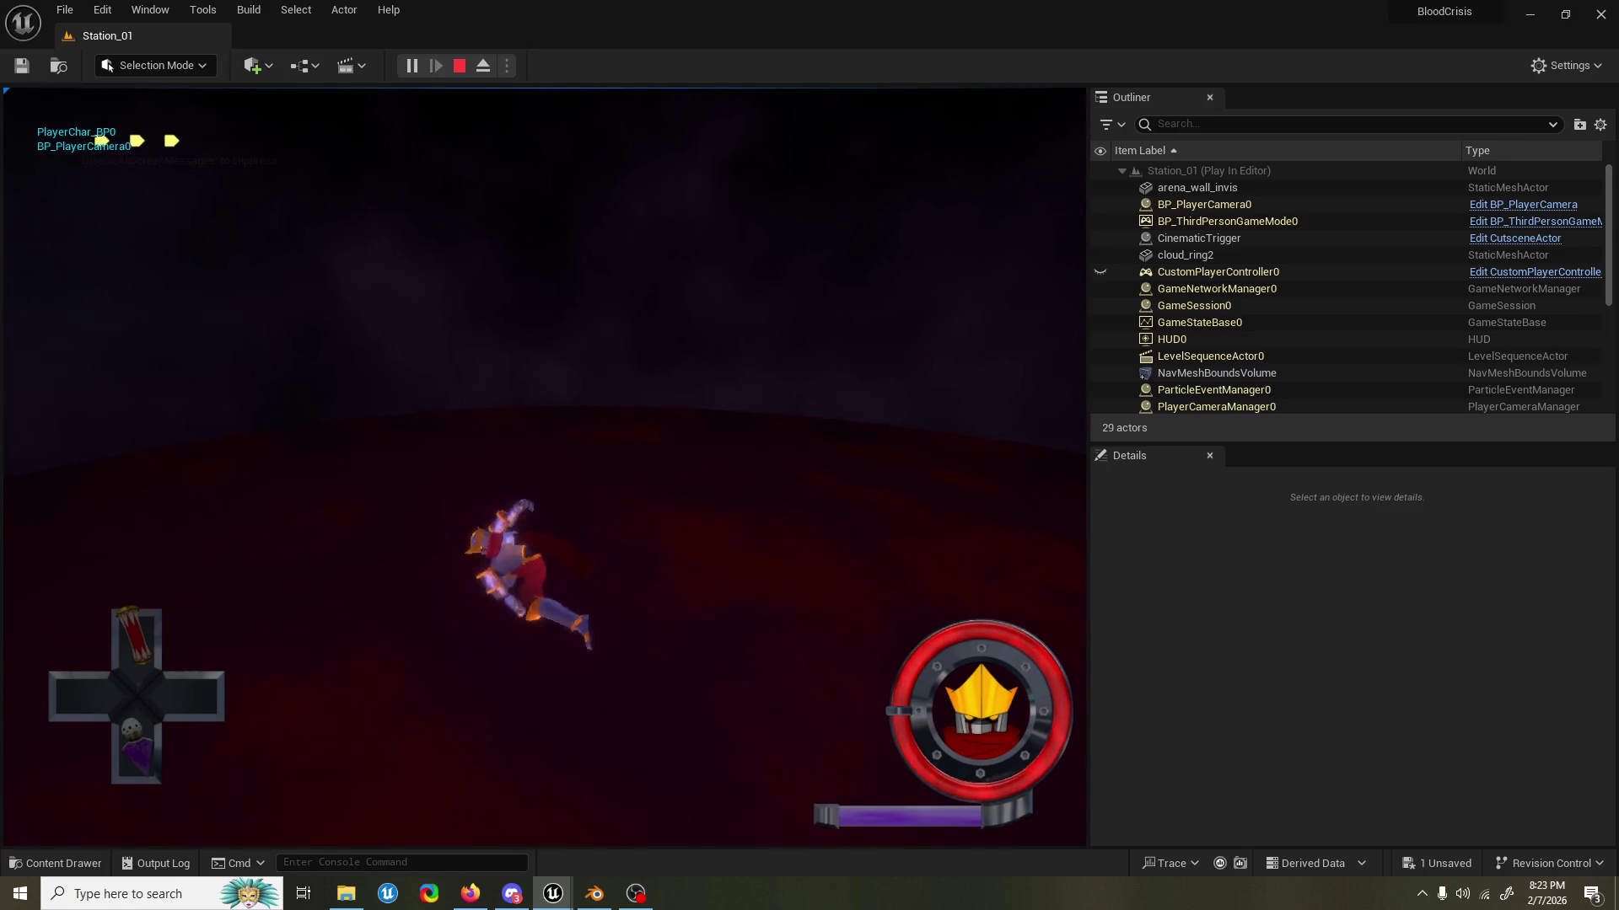
{"action": "key", "text": "e"}
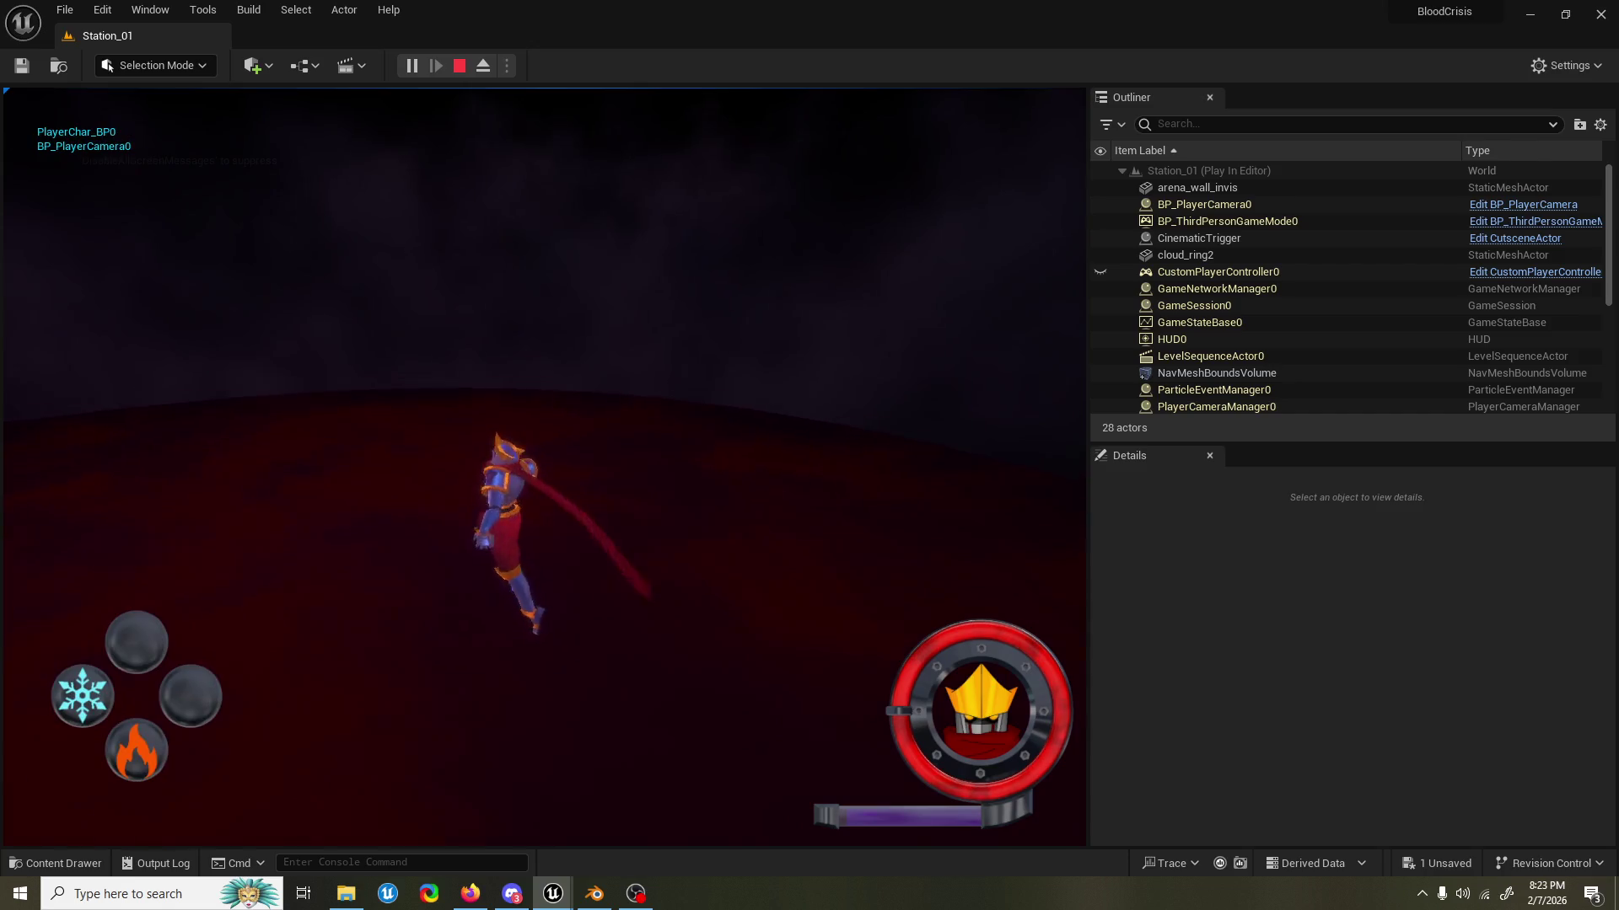
{"action": "key", "text": "e"}
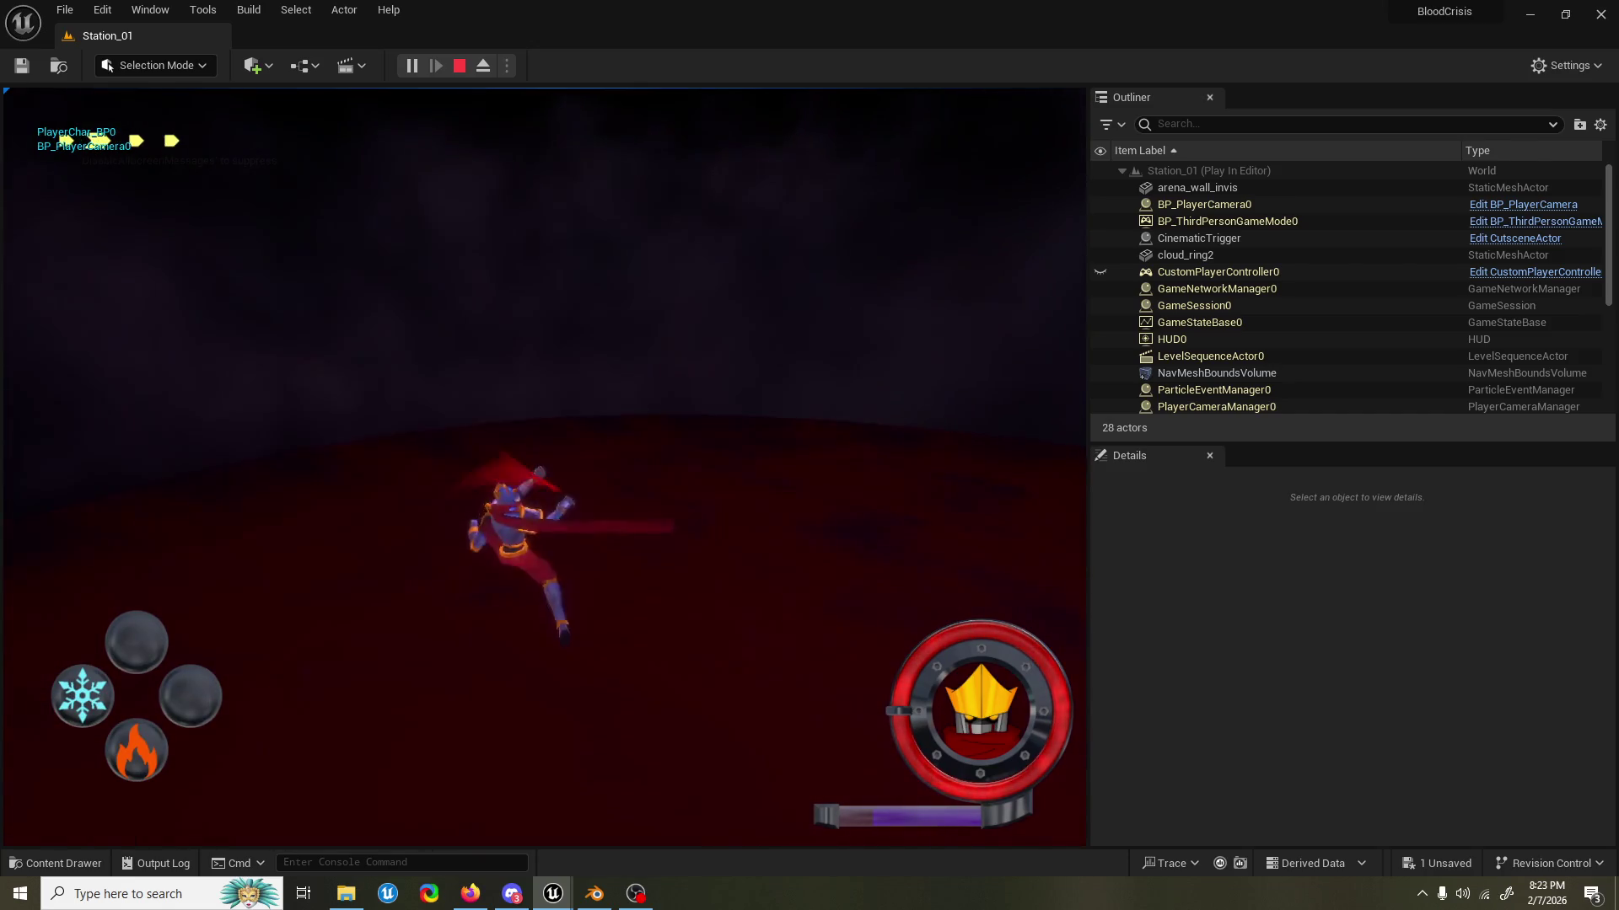
{"action": "key", "text": "e"}
{"action": "key", "text": "e"}
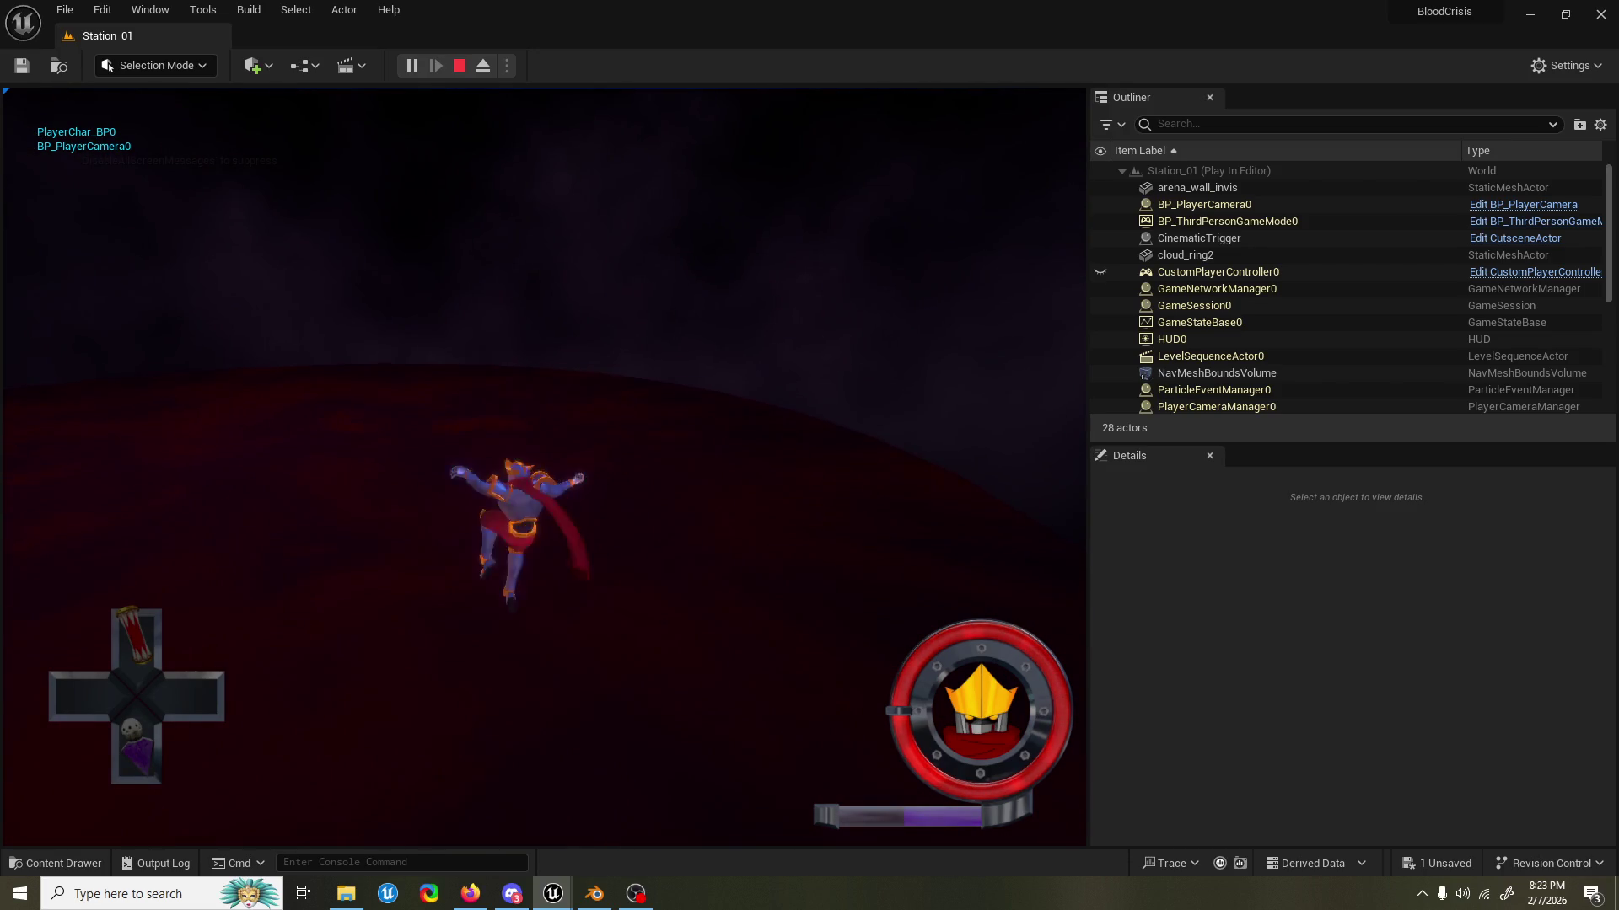
{"action": "key", "text": "e"}
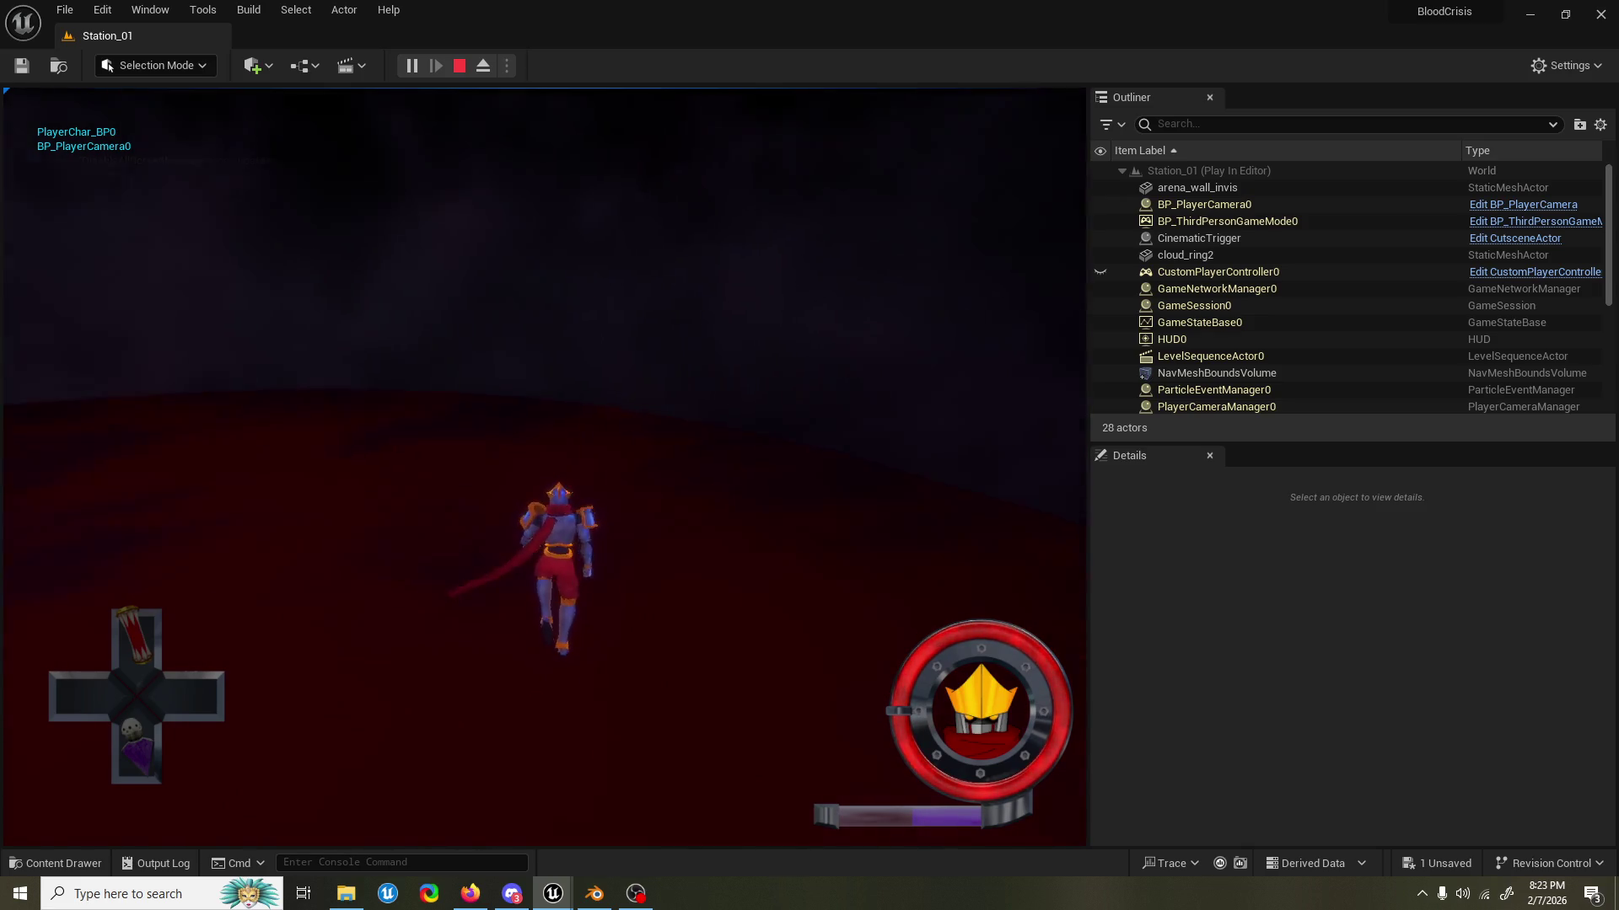
Run the knight right and back left, then end the play session.
{"action": "key", "text": "d"}
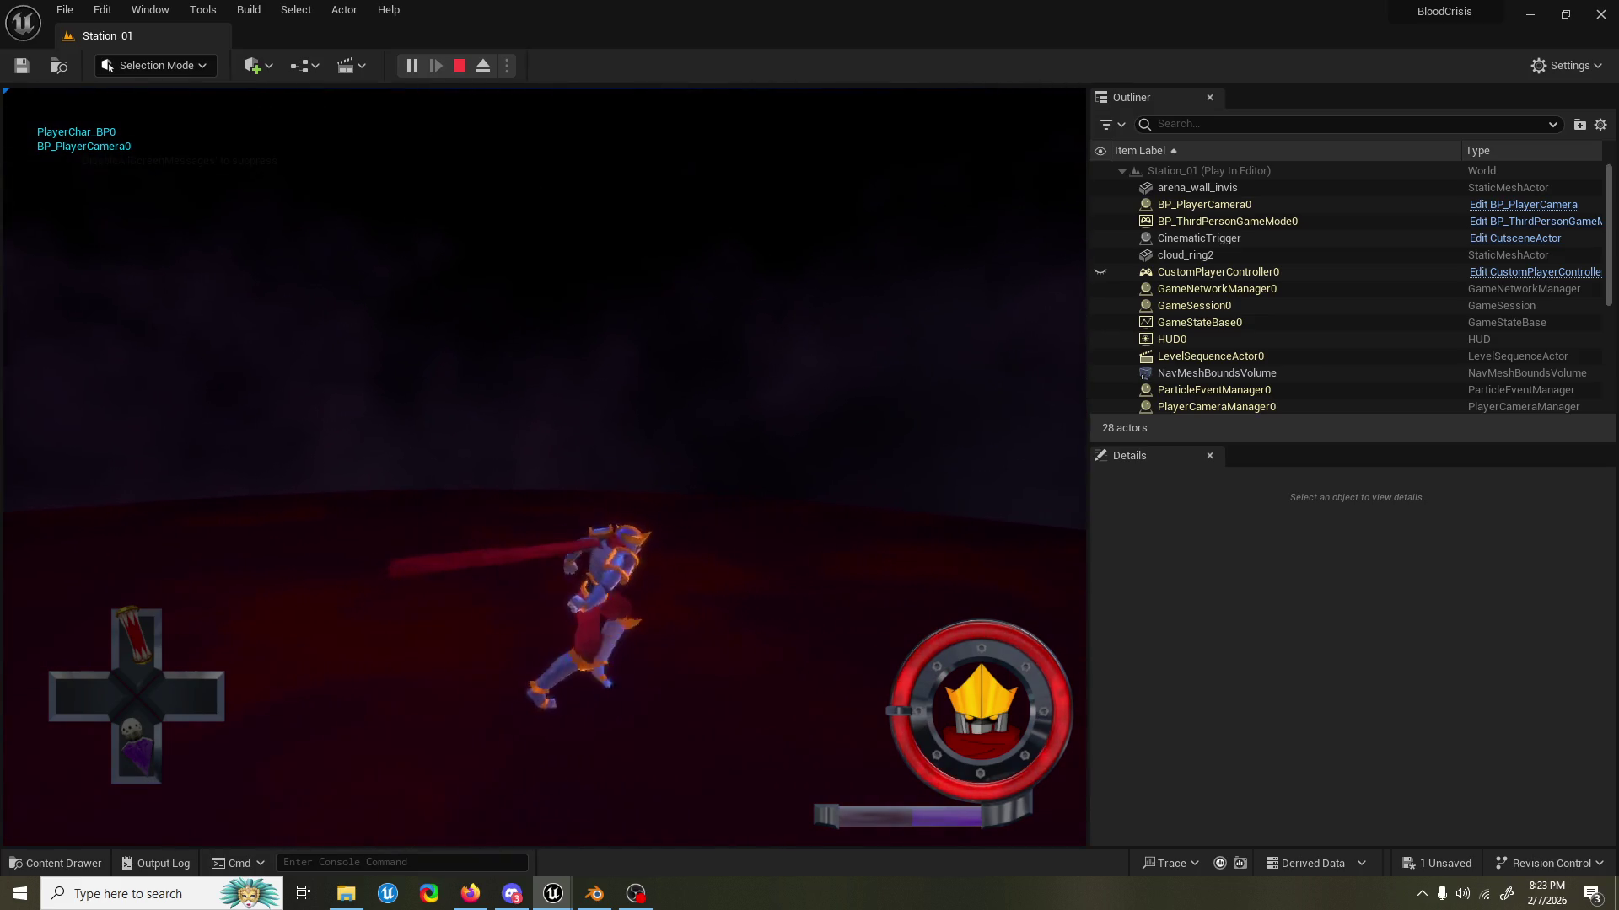
{"action": "key", "text": "a"}
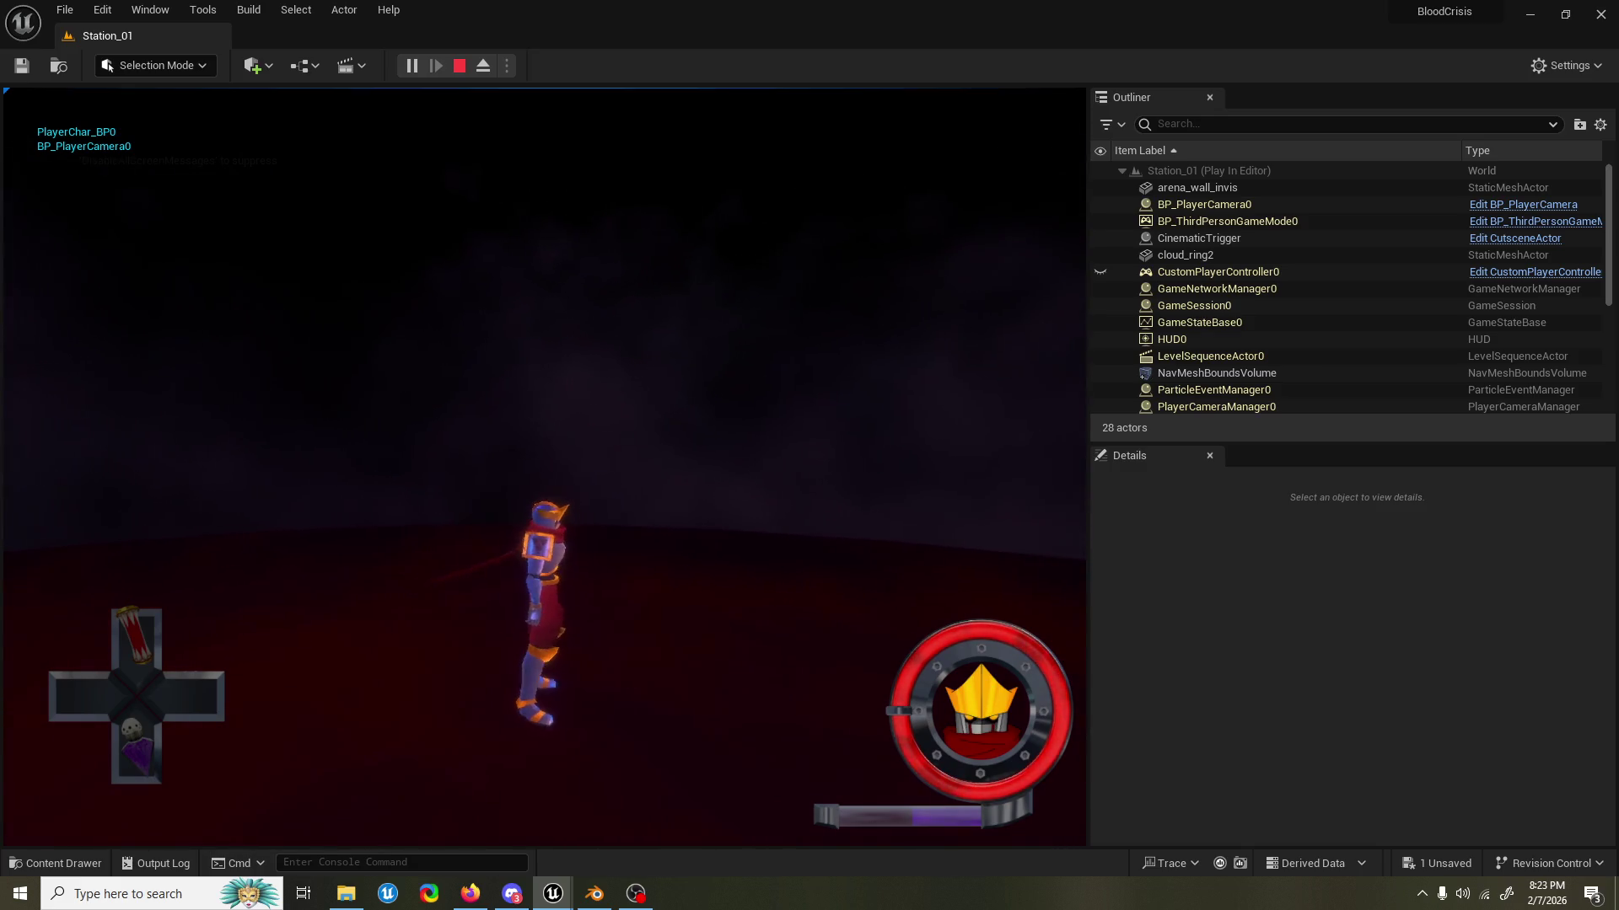
{"action": "key", "text": "Escape"}
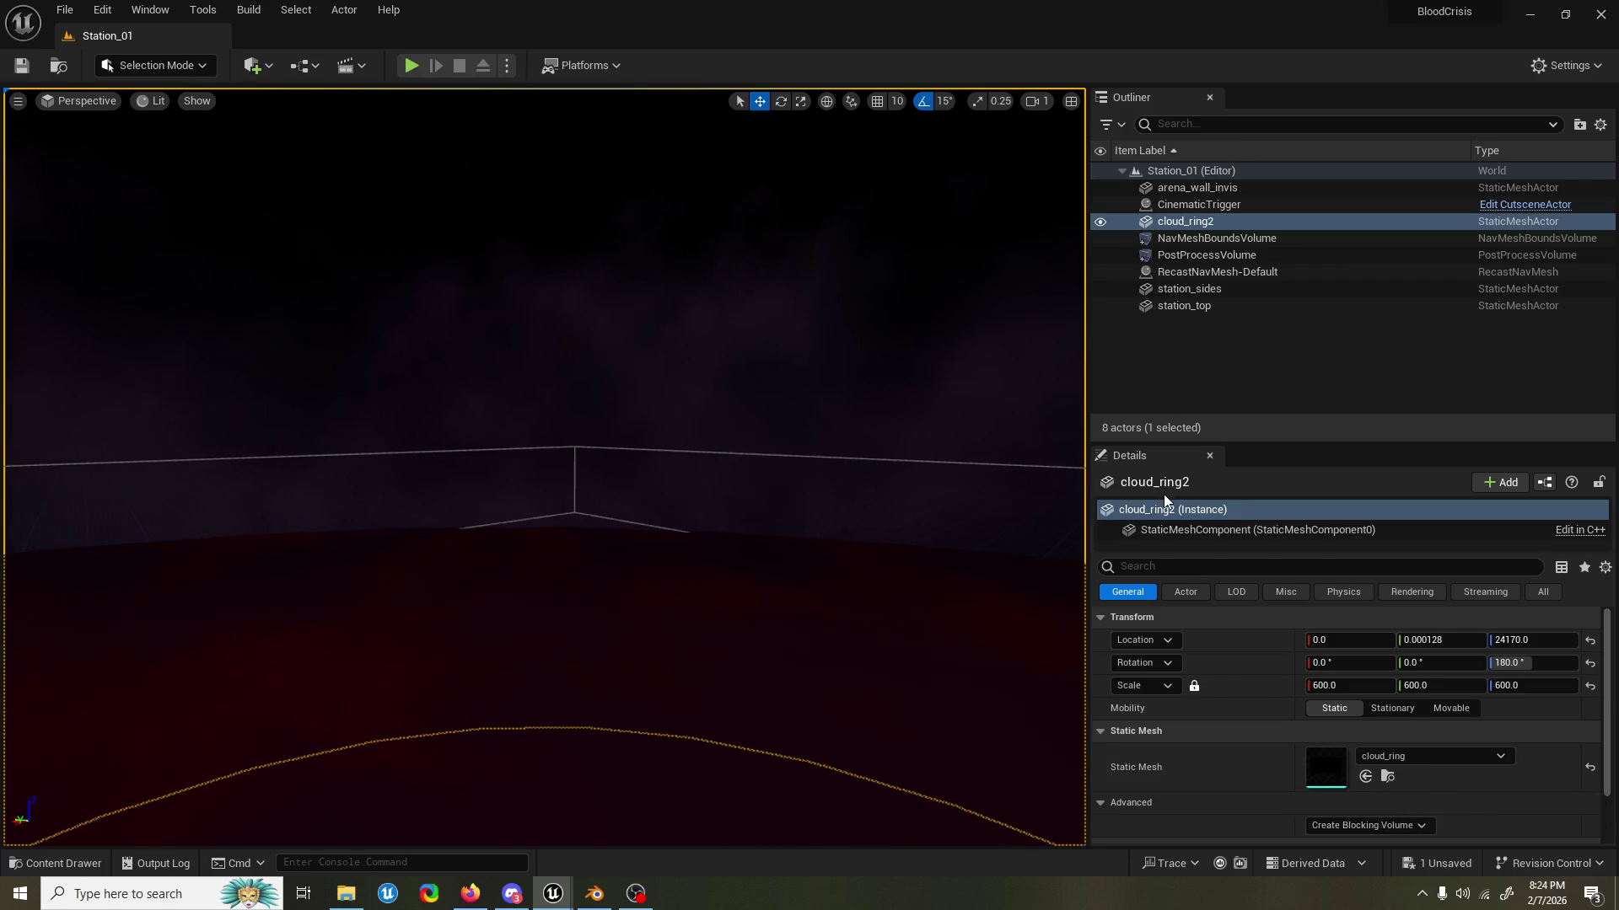
{"action": "mouse_move", "coordinate": [536, 297]}
{"action": "left_mouse_down"}
{"action": "mouse_move", "coordinate": [527, 338]}
{"action": "mouse_move", "coordinate": [642, 298]}
{"action": "left_mouse_up"}
{"action": "left_click_drag", "start_coordinate": [666, 236], "coordinate": [675, 268]}
{"action": "left_click", "coordinate": [365, 303]}
{"action": "left_click_drag", "start_coordinate": [365, 303], "coordinate": [413, 374]}
{"action": "scroll", "coordinate": [363, 295], "scroll_direction": "up", "scroll_amount": 4}
{"action": "scroll", "coordinate": [377, 303], "scroll_direction": "down", "scroll_amount": 1}
{"action": "scroll", "coordinate": [380, 307], "scroll_direction": "up", "scroll_amount": 1}
{"action": "scroll", "coordinate": [383, 314], "scroll_direction": "down", "scroll_amount": 1}
{"action": "scroll", "coordinate": [393, 334], "scroll_direction": "up", "scroll_amount": 3}
{"action": "scroll", "coordinate": [408, 364], "scroll_direction": "down", "scroll_amount": 1}
{"action": "scroll", "coordinate": [411, 369], "scroll_direction": "up", "scroll_amount": 1}
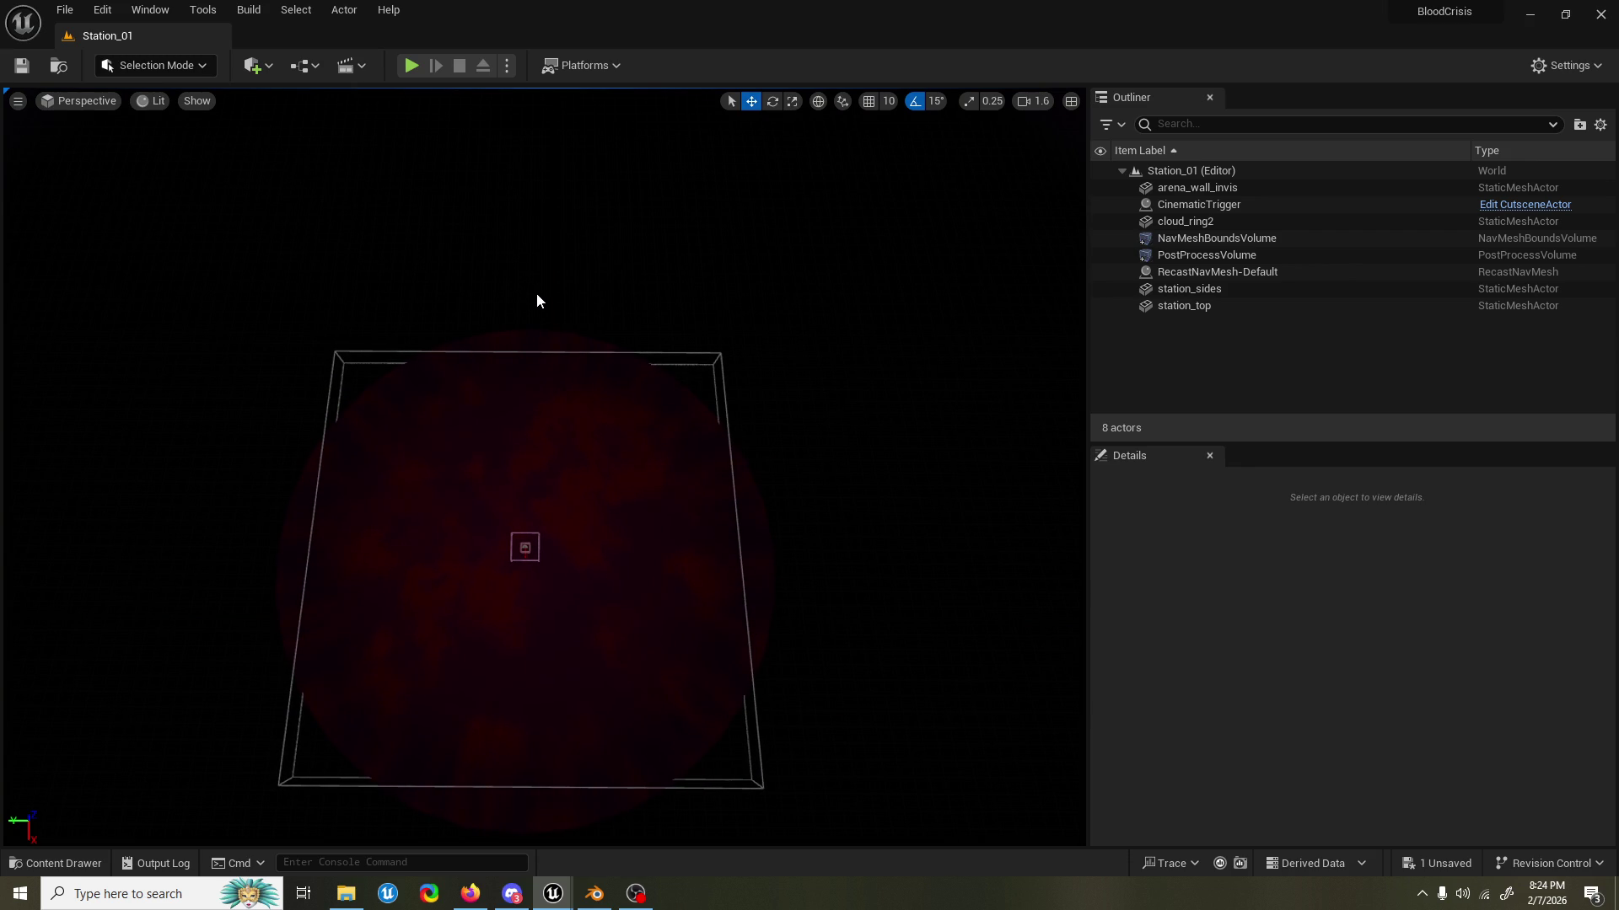
{"action": "mouse_move", "coordinate": [534, 303]}
{"action": "left_mouse_down"}
{"action": "mouse_move", "coordinate": [535, 438]}
{"action": "mouse_move", "coordinate": [544, 425]}
{"action": "mouse_move", "coordinate": [584, 480]}
{"action": "left_mouse_up"}
{"action": "scroll", "coordinate": [546, 428], "scroll_direction": "down", "scroll_amount": 2}
{"action": "scroll", "coordinate": [549, 432], "scroll_direction": "down", "scroll_amount": 1}
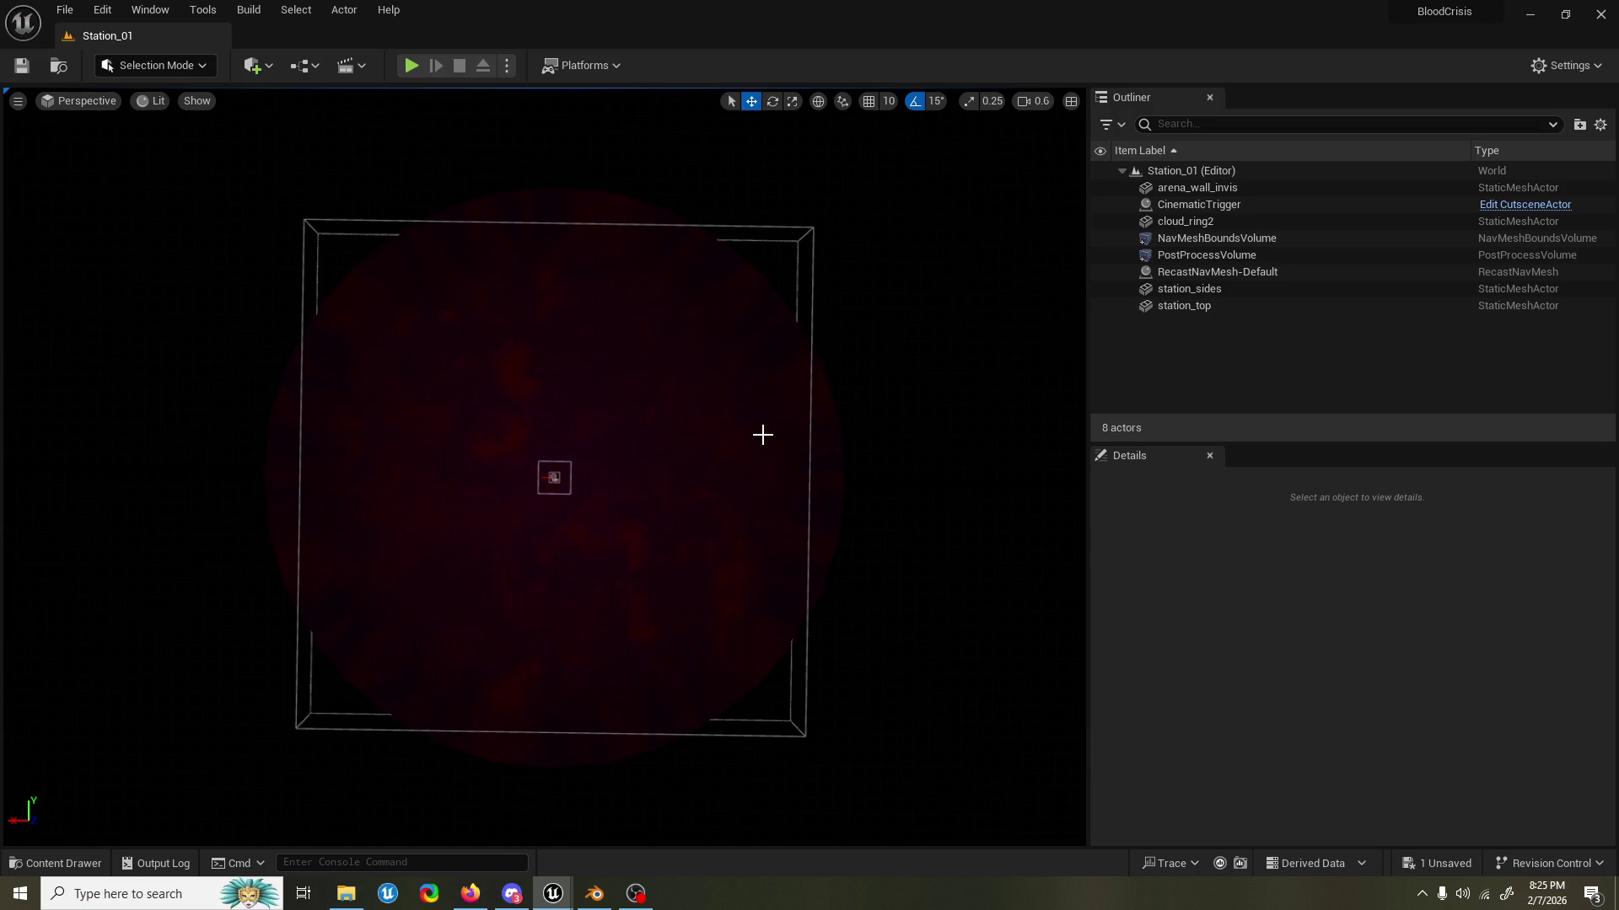
{"action": "mouse_move", "coordinate": [754, 424]}
{"action": "left_mouse_down"}
{"action": "mouse_move", "coordinate": [818, 424]}
{"action": "mouse_move", "coordinate": [885, 455]}
{"action": "mouse_move", "coordinate": [885, 354]}
{"action": "mouse_move", "coordinate": [902, 338]}
{"action": "left_mouse_up"}
{"action": "scroll", "coordinate": [894, 346], "scroll_direction": "down", "scroll_amount": 3}
{"action": "key", "text": "w"}
{"action": "scroll", "coordinate": [543, 464], "scroll_direction": "down", "scroll_amount": 1}
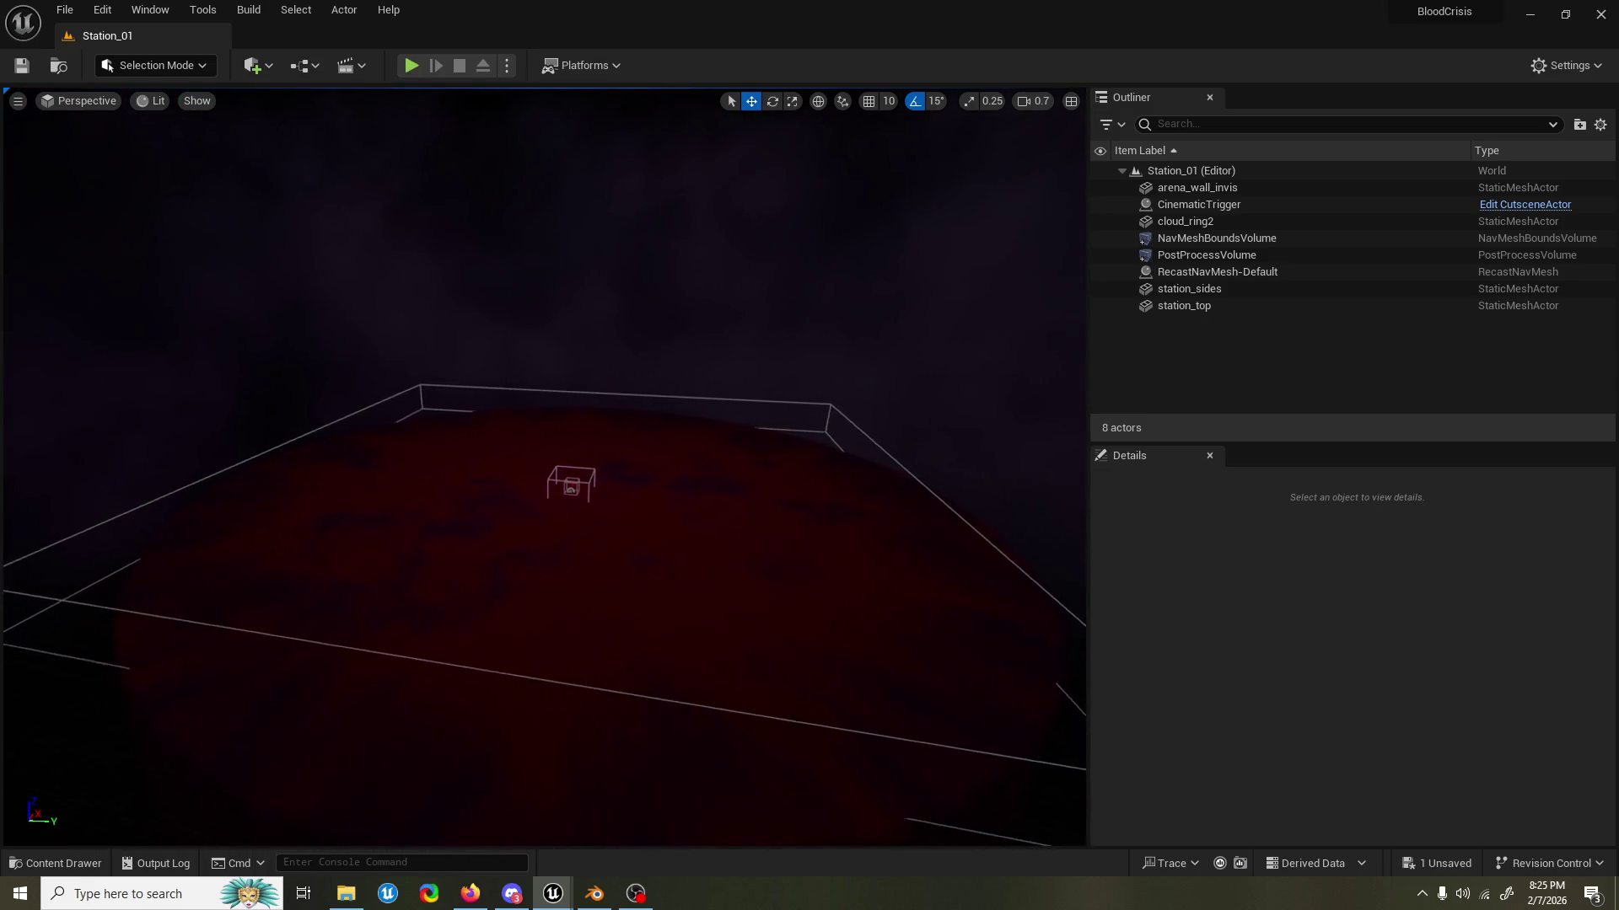
{"action": "scroll", "coordinate": [544, 464], "scroll_direction": "down", "scroll_amount": 2}
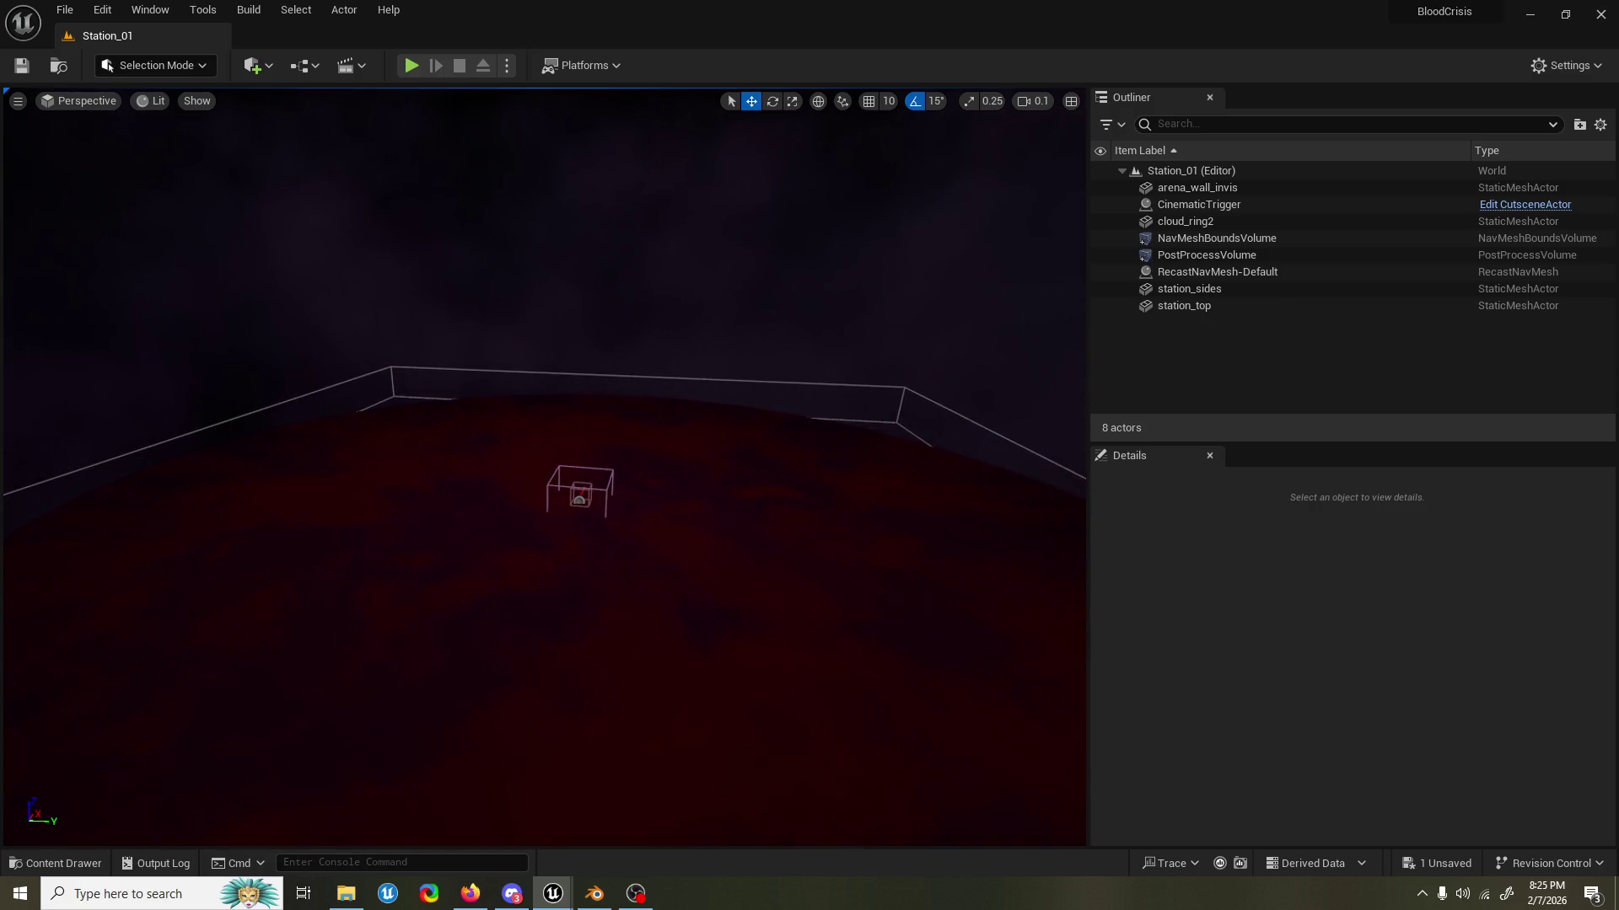
{"action": "scroll", "coordinate": [544, 464], "scroll_direction": "up", "scroll_amount": 1}
{"action": "key", "text": "w"}
{"action": "scroll", "coordinate": [543, 464], "scroll_direction": "down", "scroll_amount": 1}
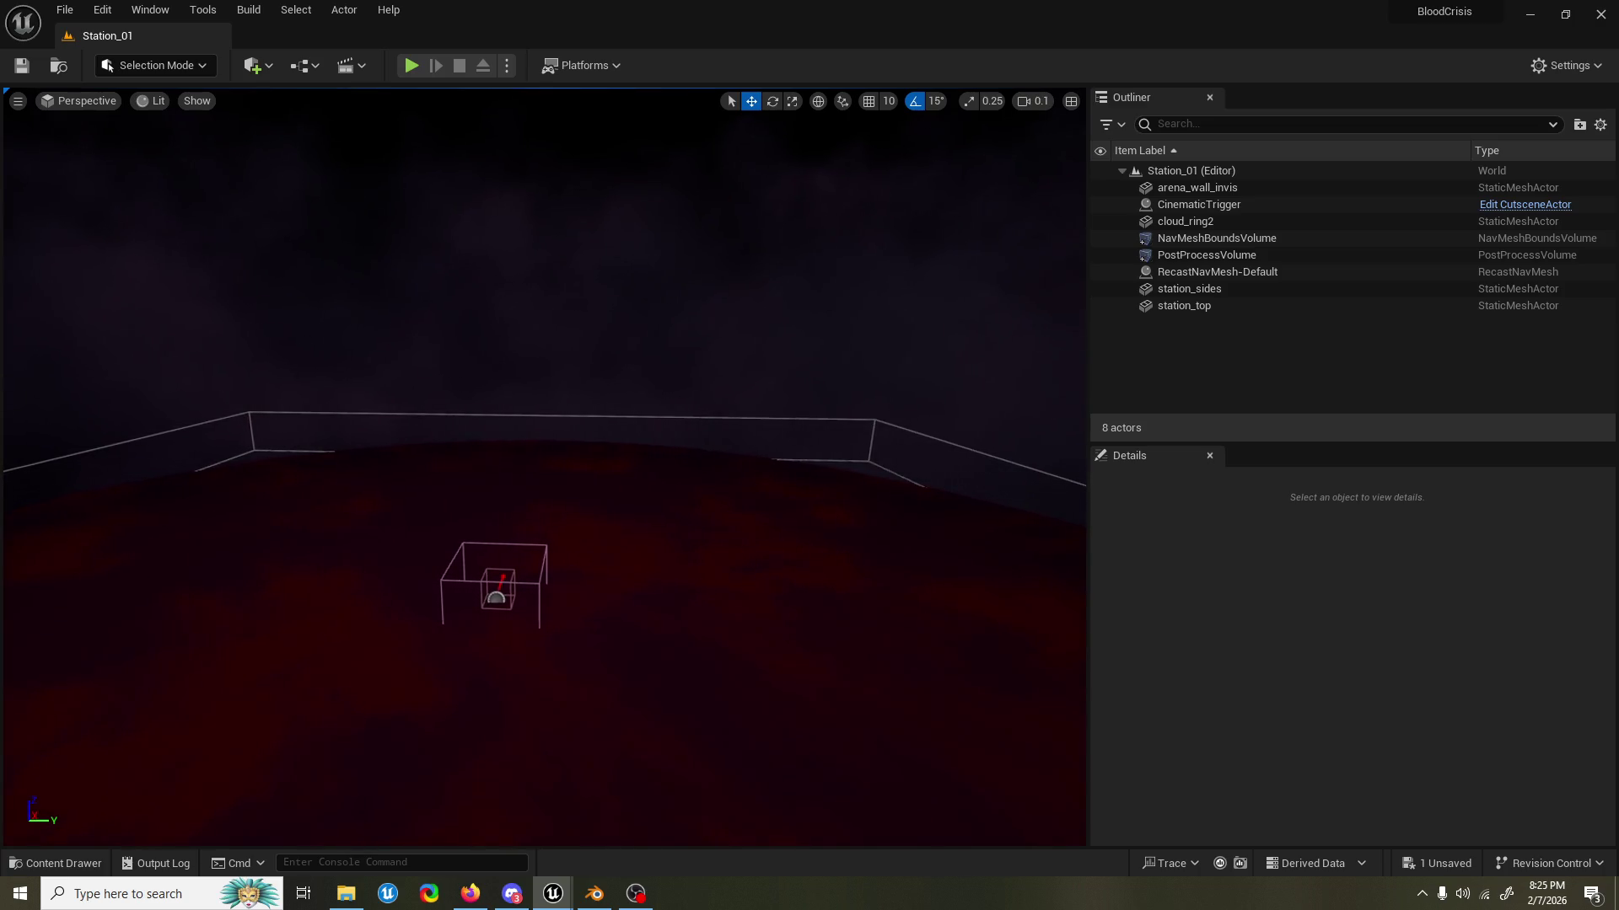
{"action": "key", "text": "a"}
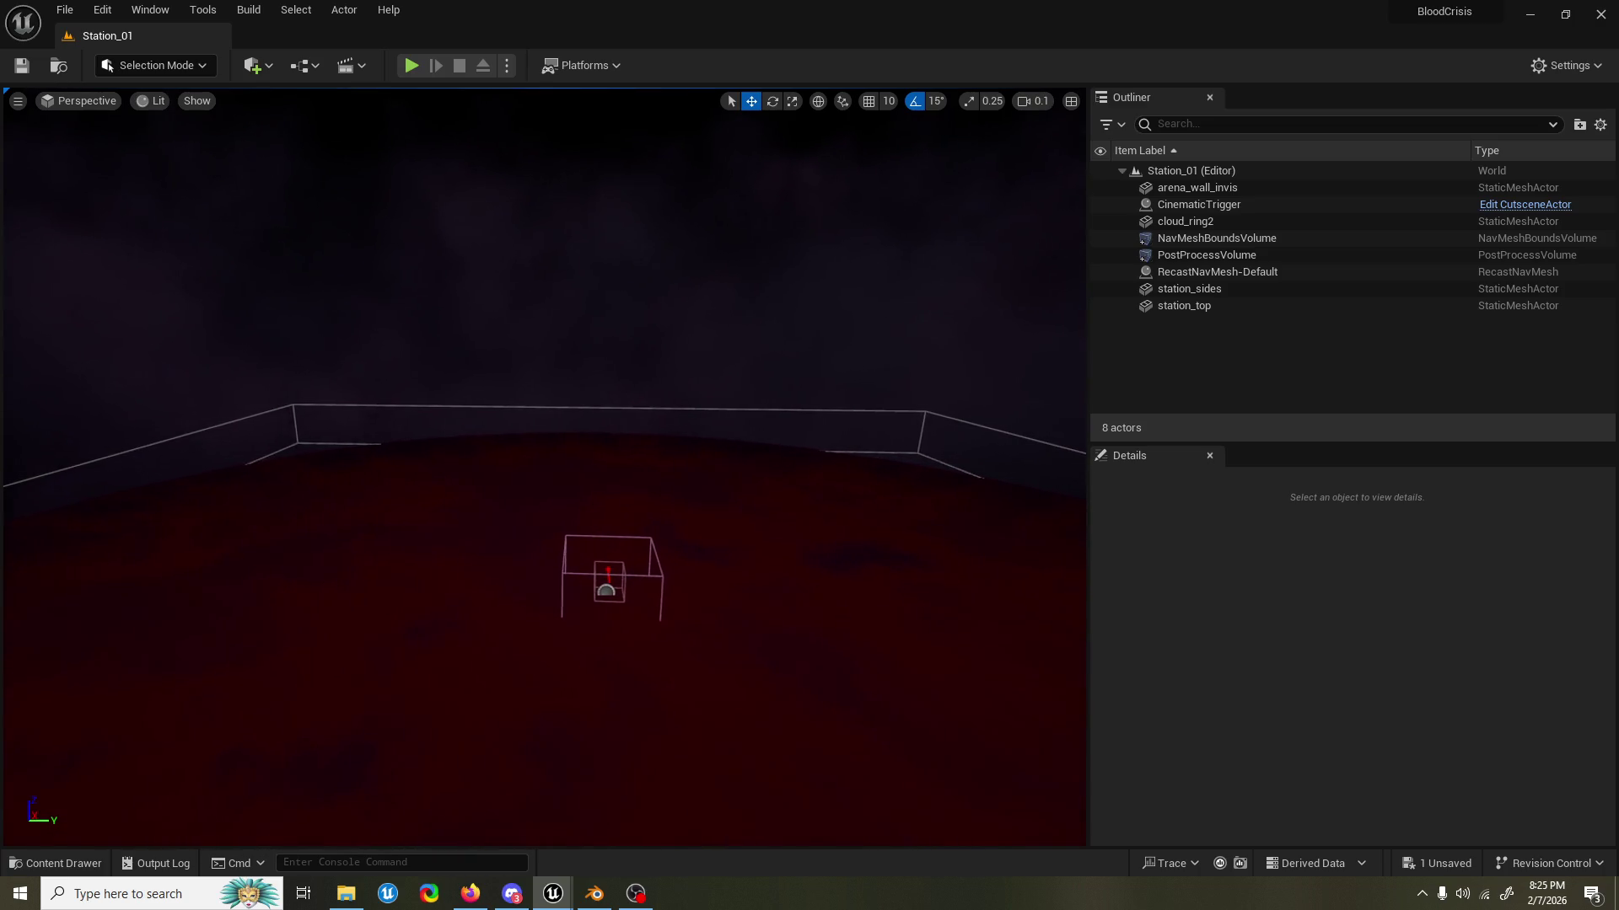
{"action": "key", "text": "d"}
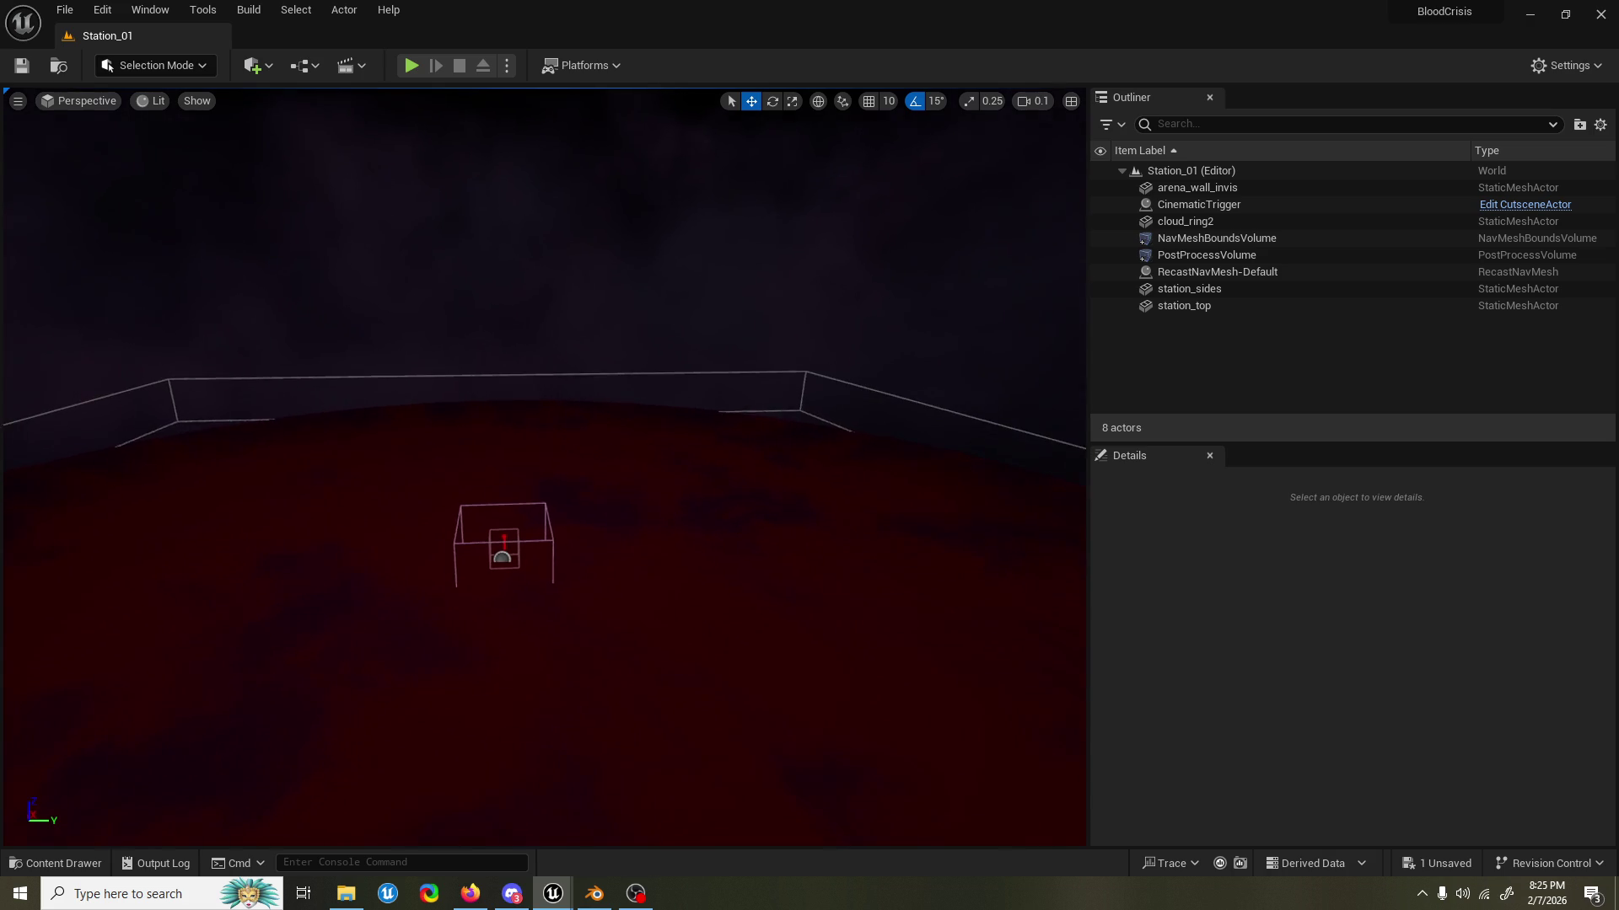
{"action": "key", "text": "a"}
{"action": "scroll", "coordinate": [544, 464], "scroll_direction": "up", "scroll_amount": 2}
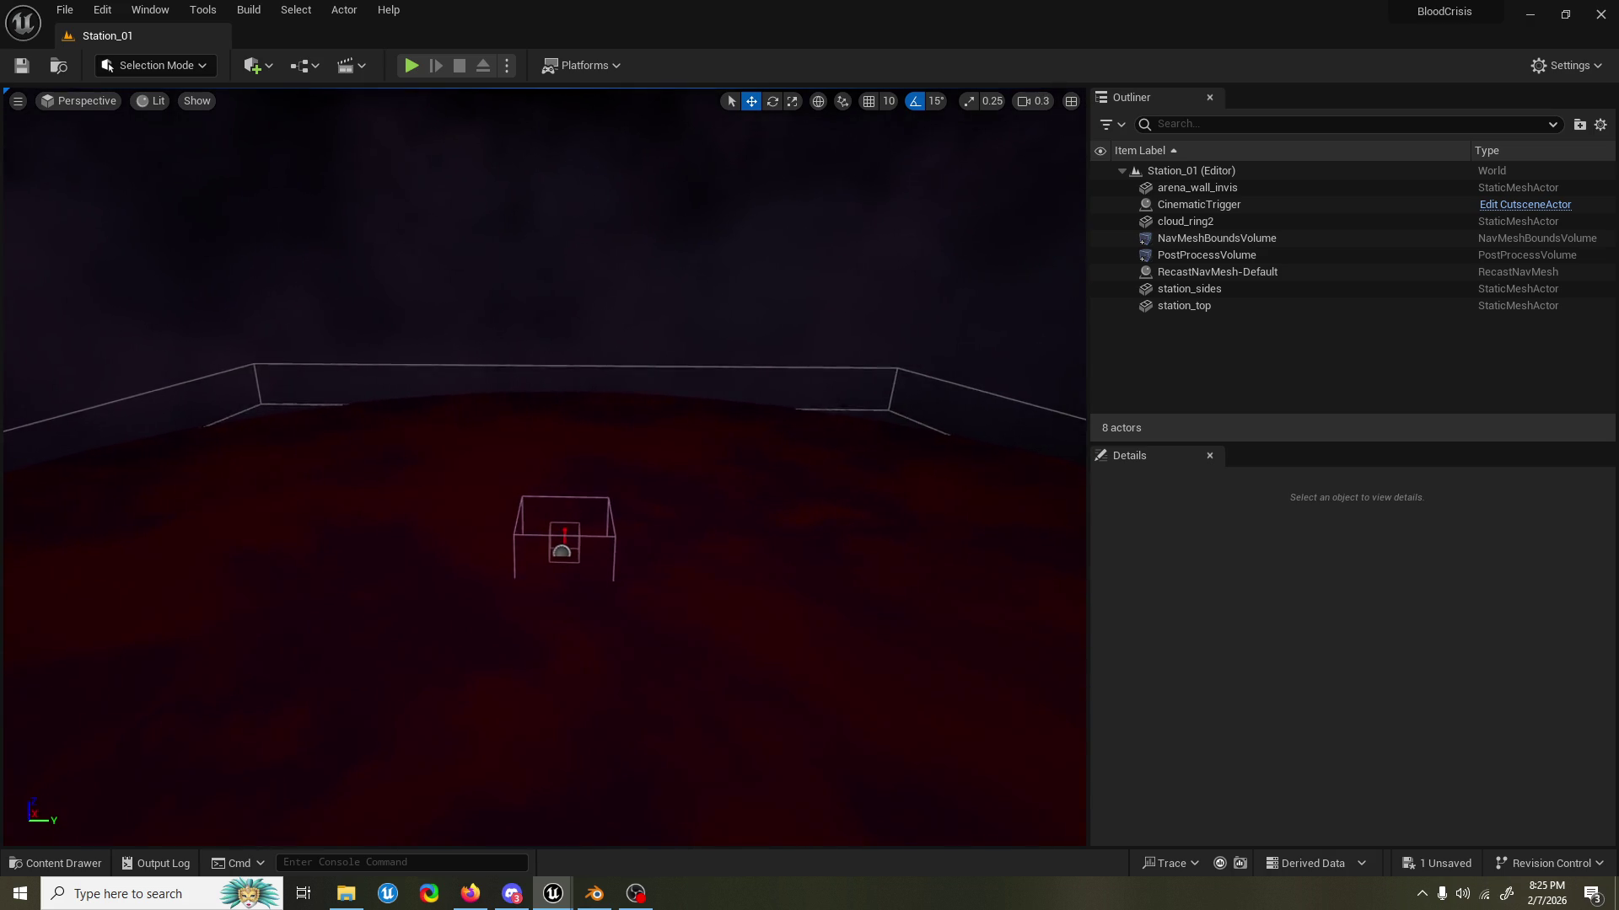
{"action": "key", "text": "w"}
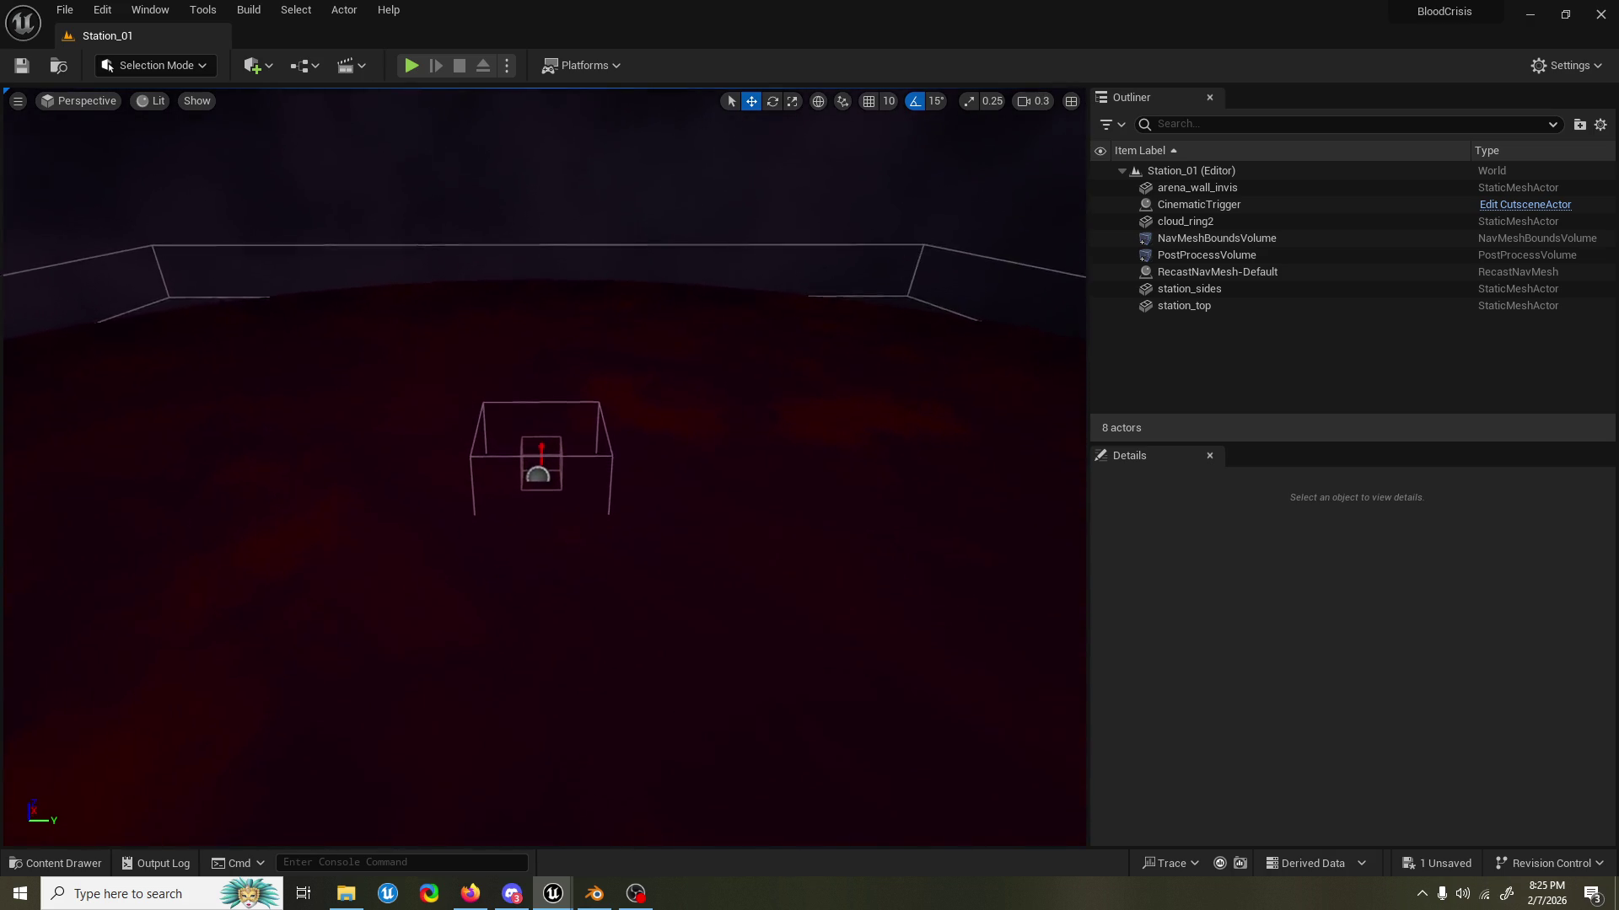
{"action": "key", "text": "w"}
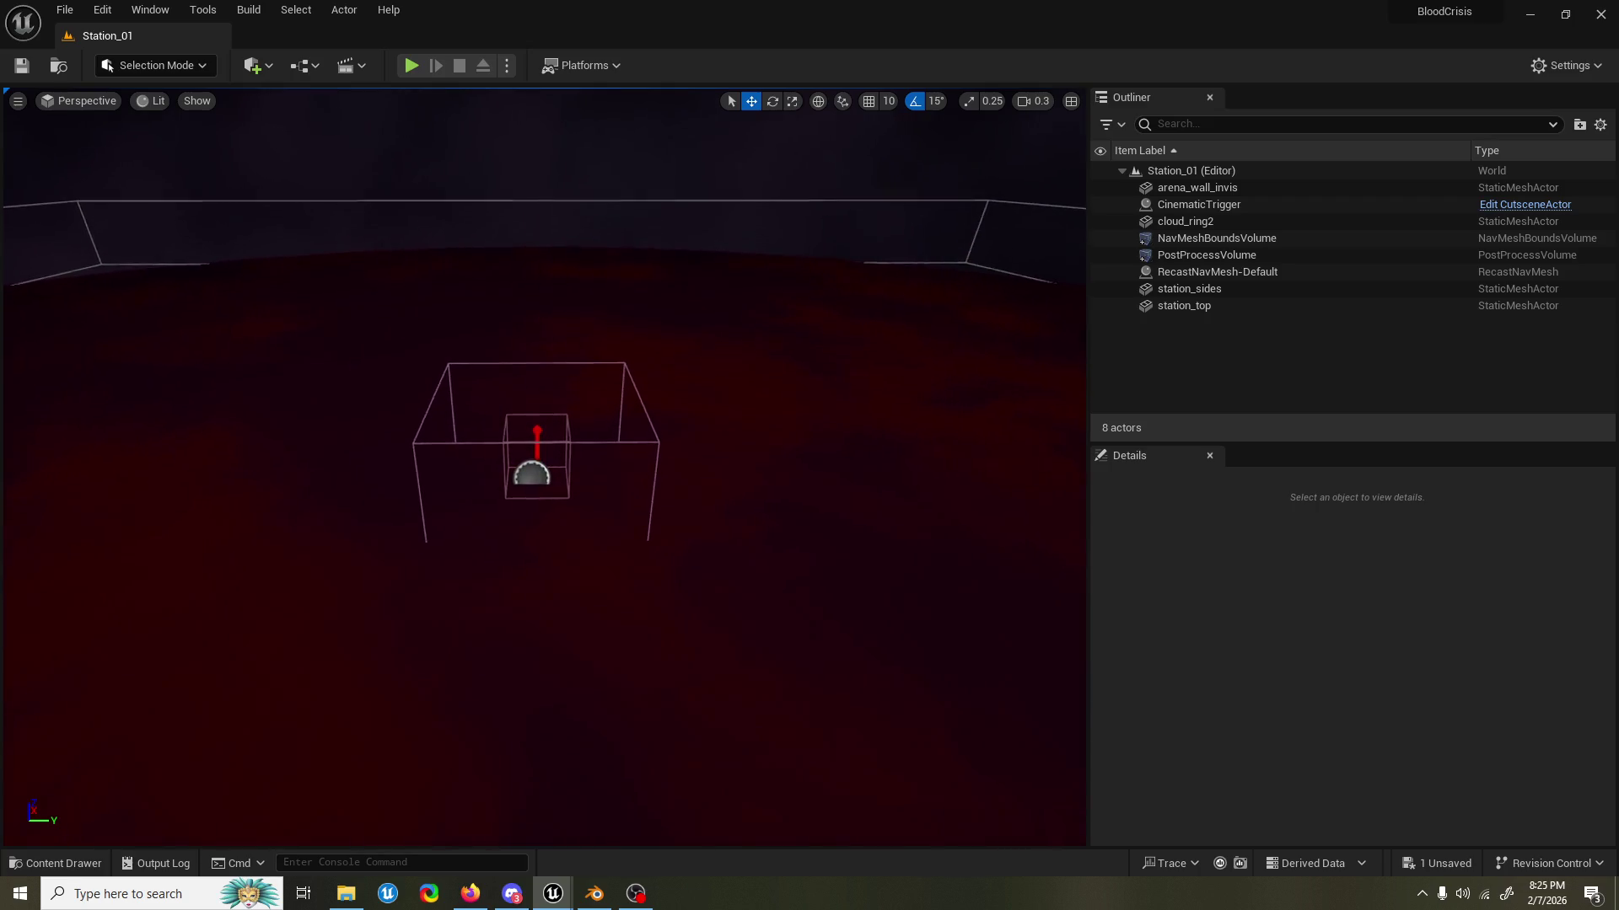
{"action": "left_click", "coordinate": [877, 171]}
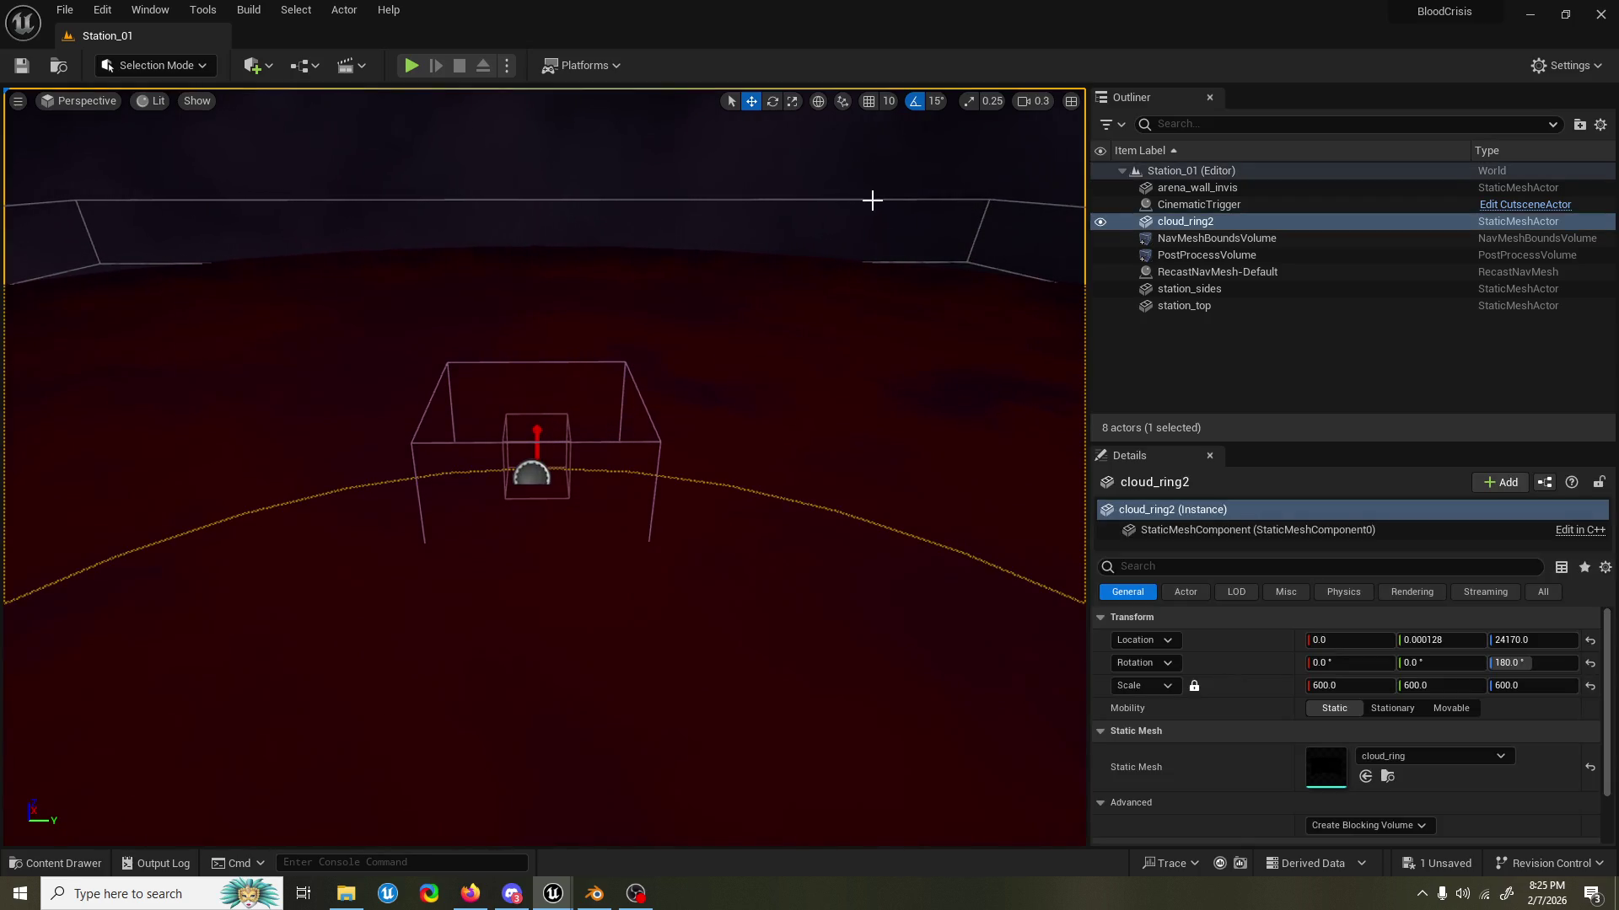
{"action": "left_click", "coordinate": [872, 199]}
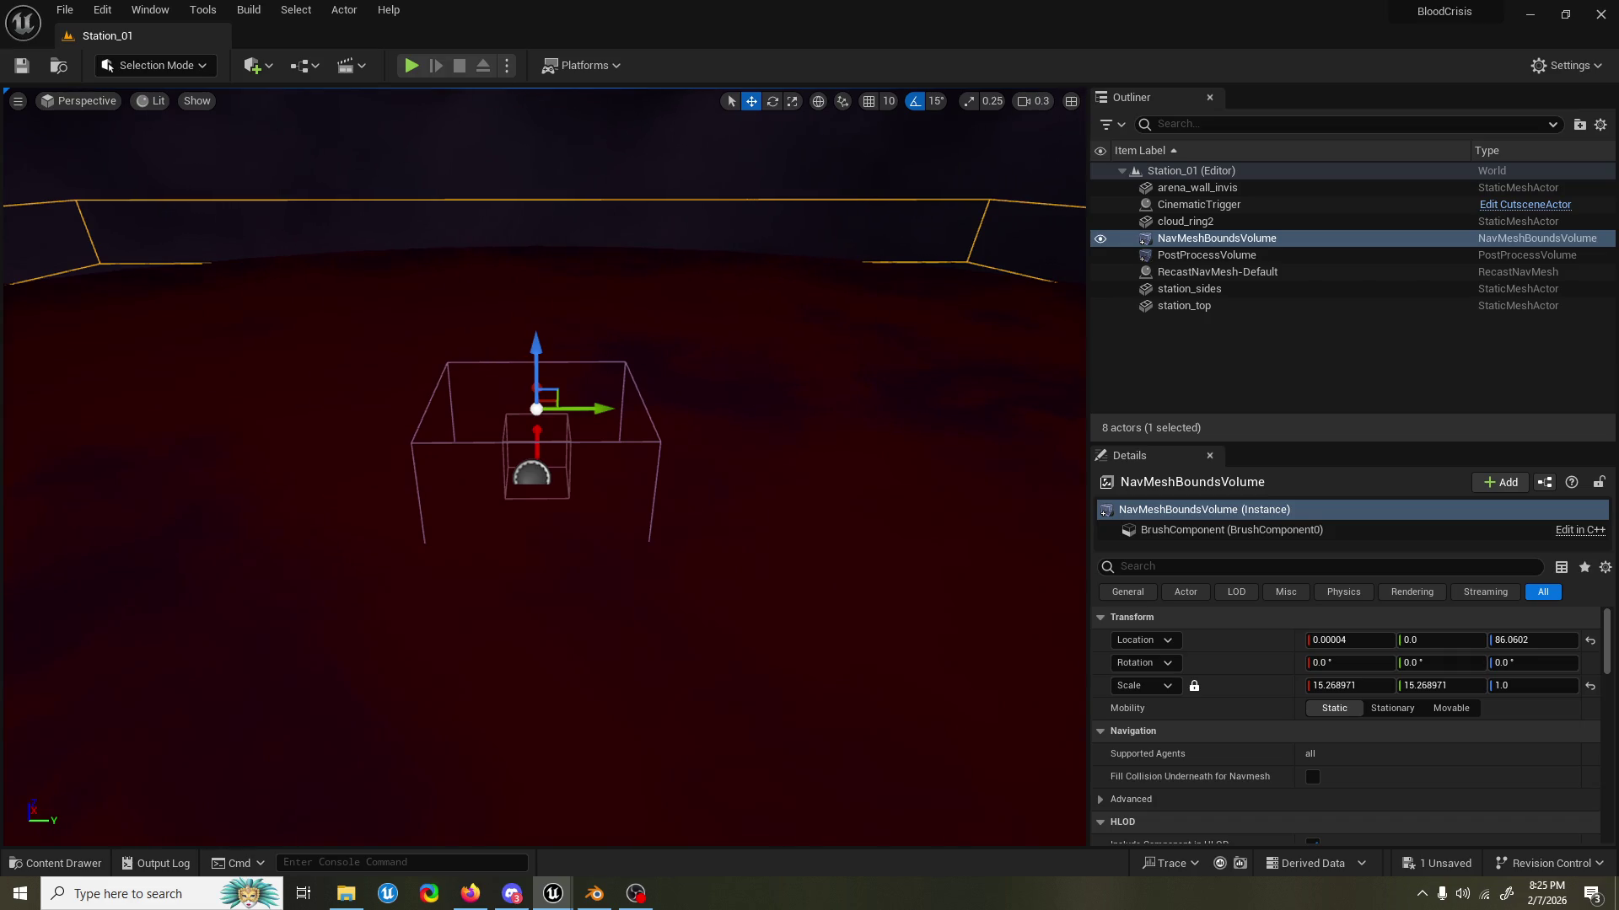
{"action": "scroll", "coordinate": [544, 464], "scroll_direction": "down", "scroll_amount": 2}
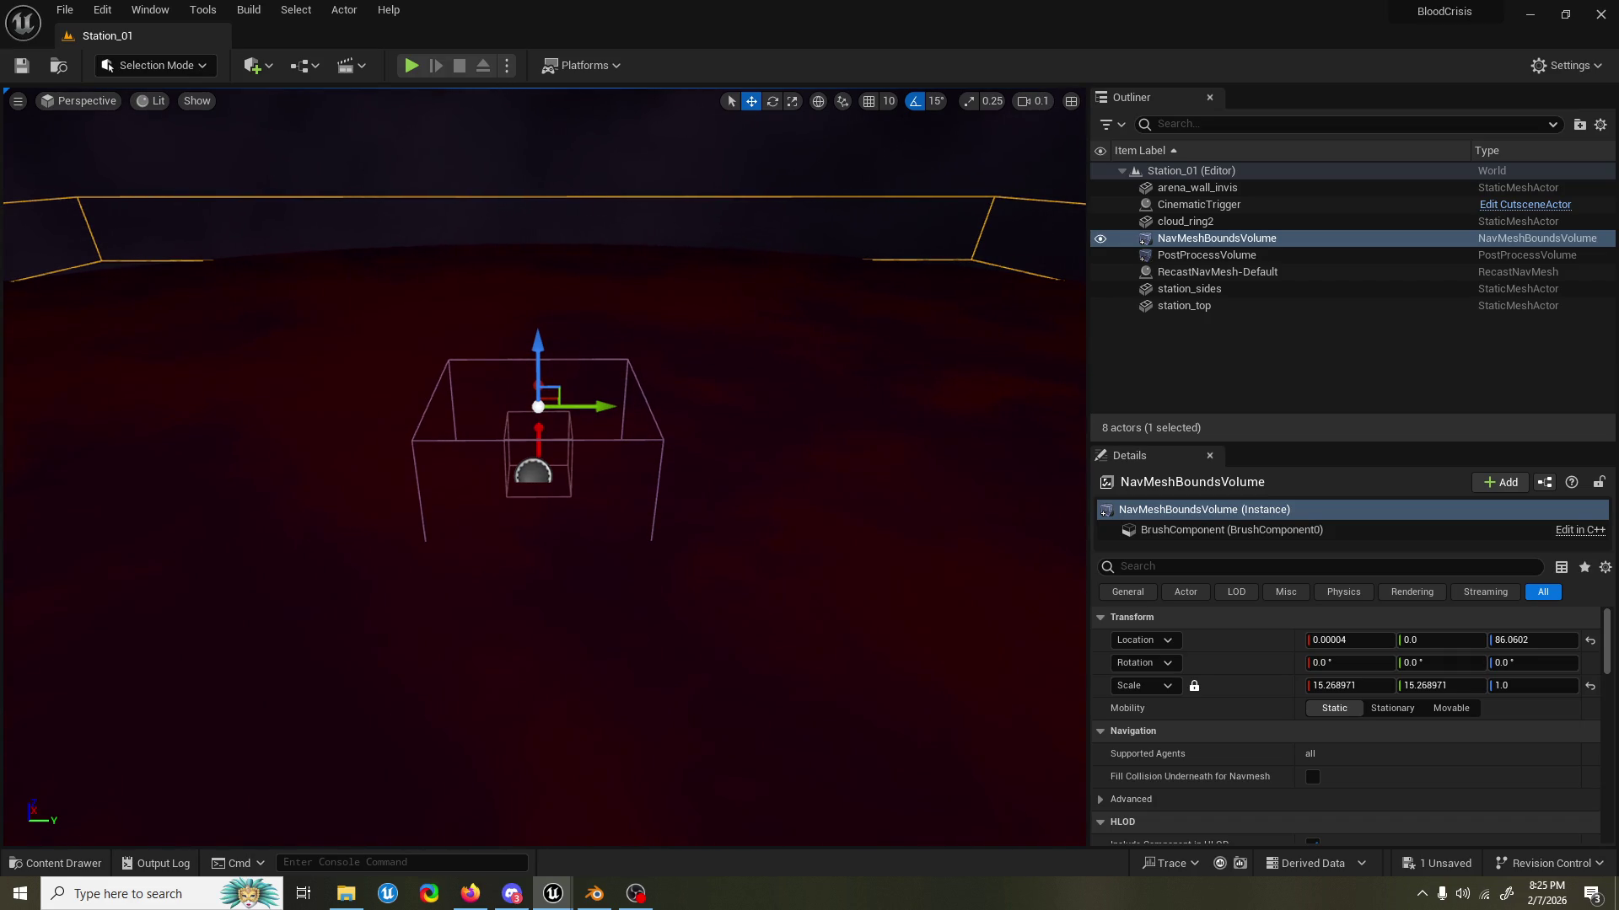
{"action": "left_click", "coordinate": [820, 161]}
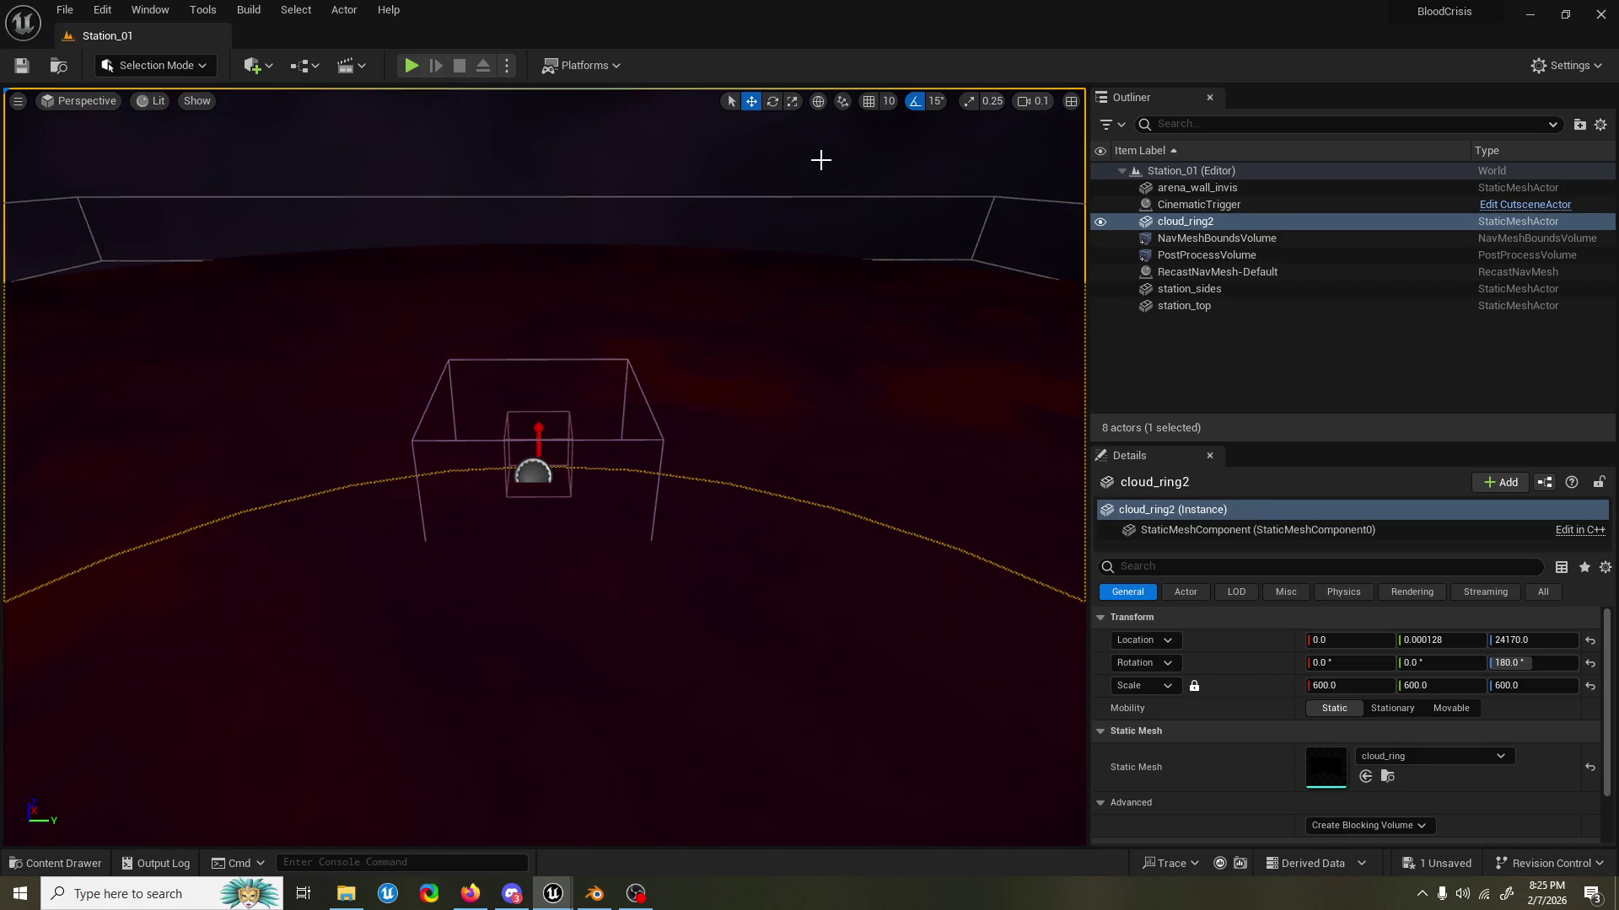
{"action": "key", "text": "f"}
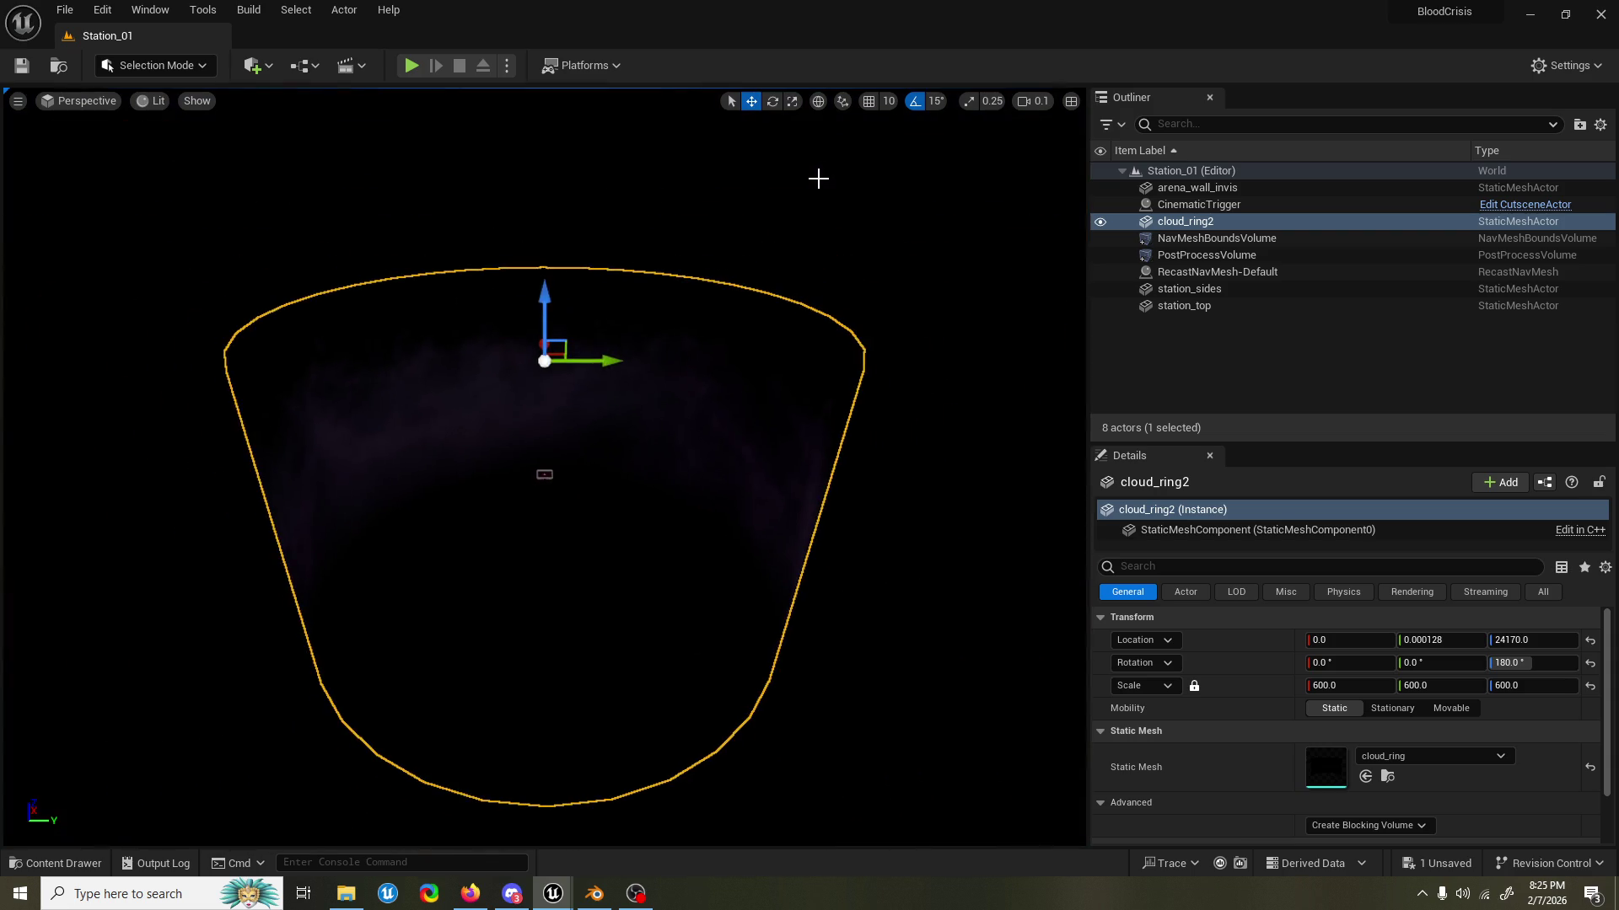
{"action": "left_click_drag", "start_coordinate": [649, 235], "coordinate": [573, 470]}
{"action": "left_click", "coordinate": [545, 469]}
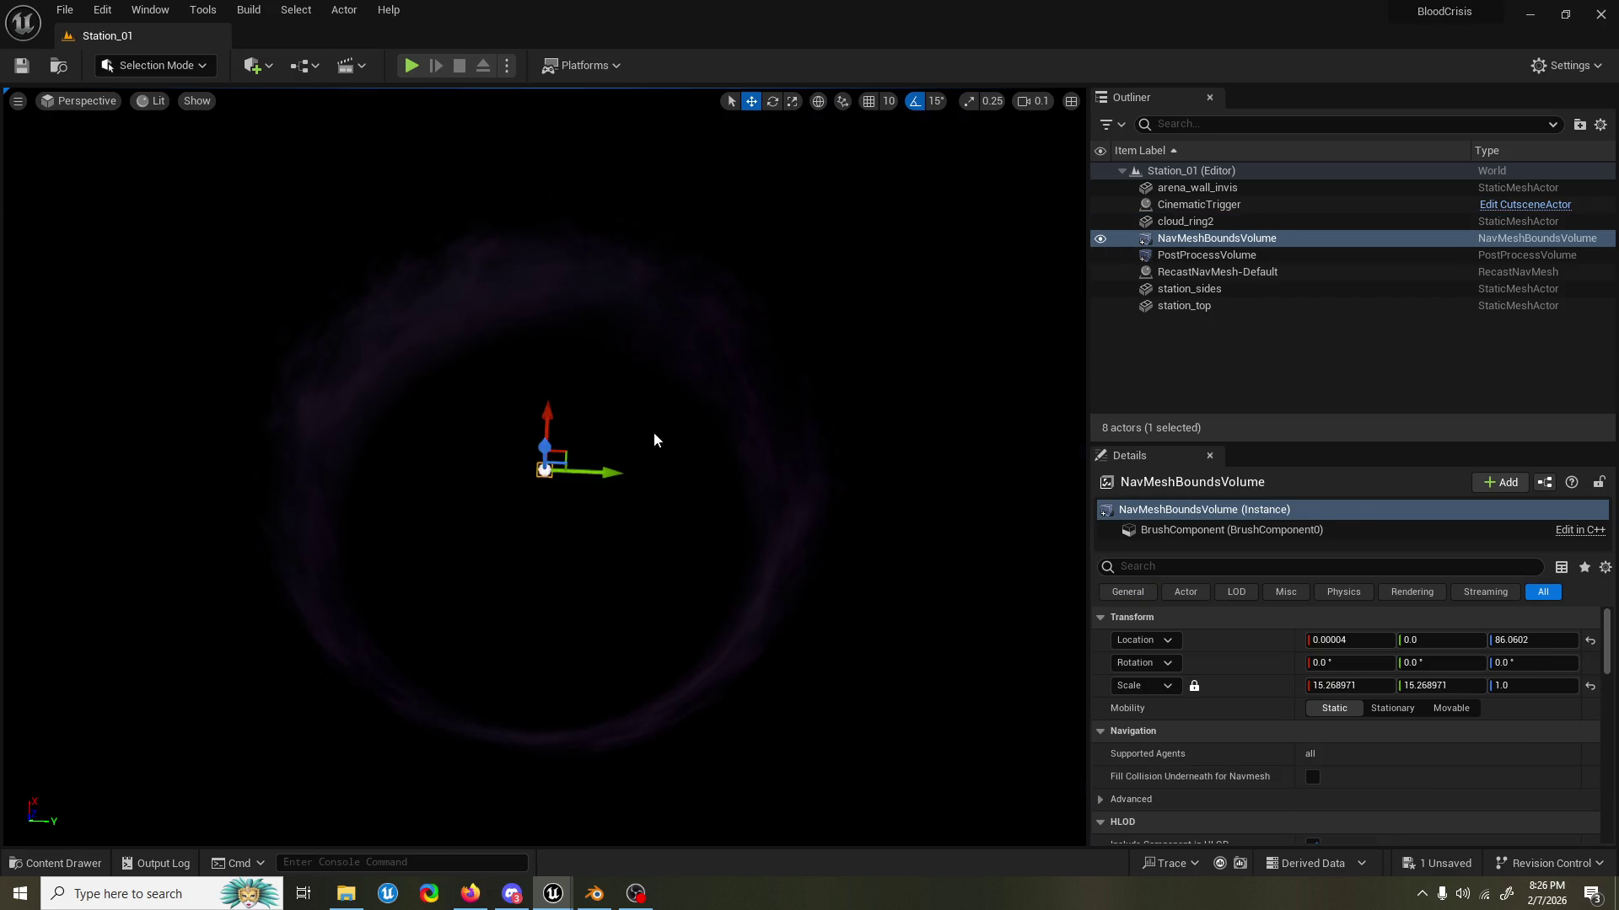
{"action": "key", "text": "f"}
{"action": "scroll", "coordinate": [654, 424], "scroll_direction": "down", "scroll_amount": 7}
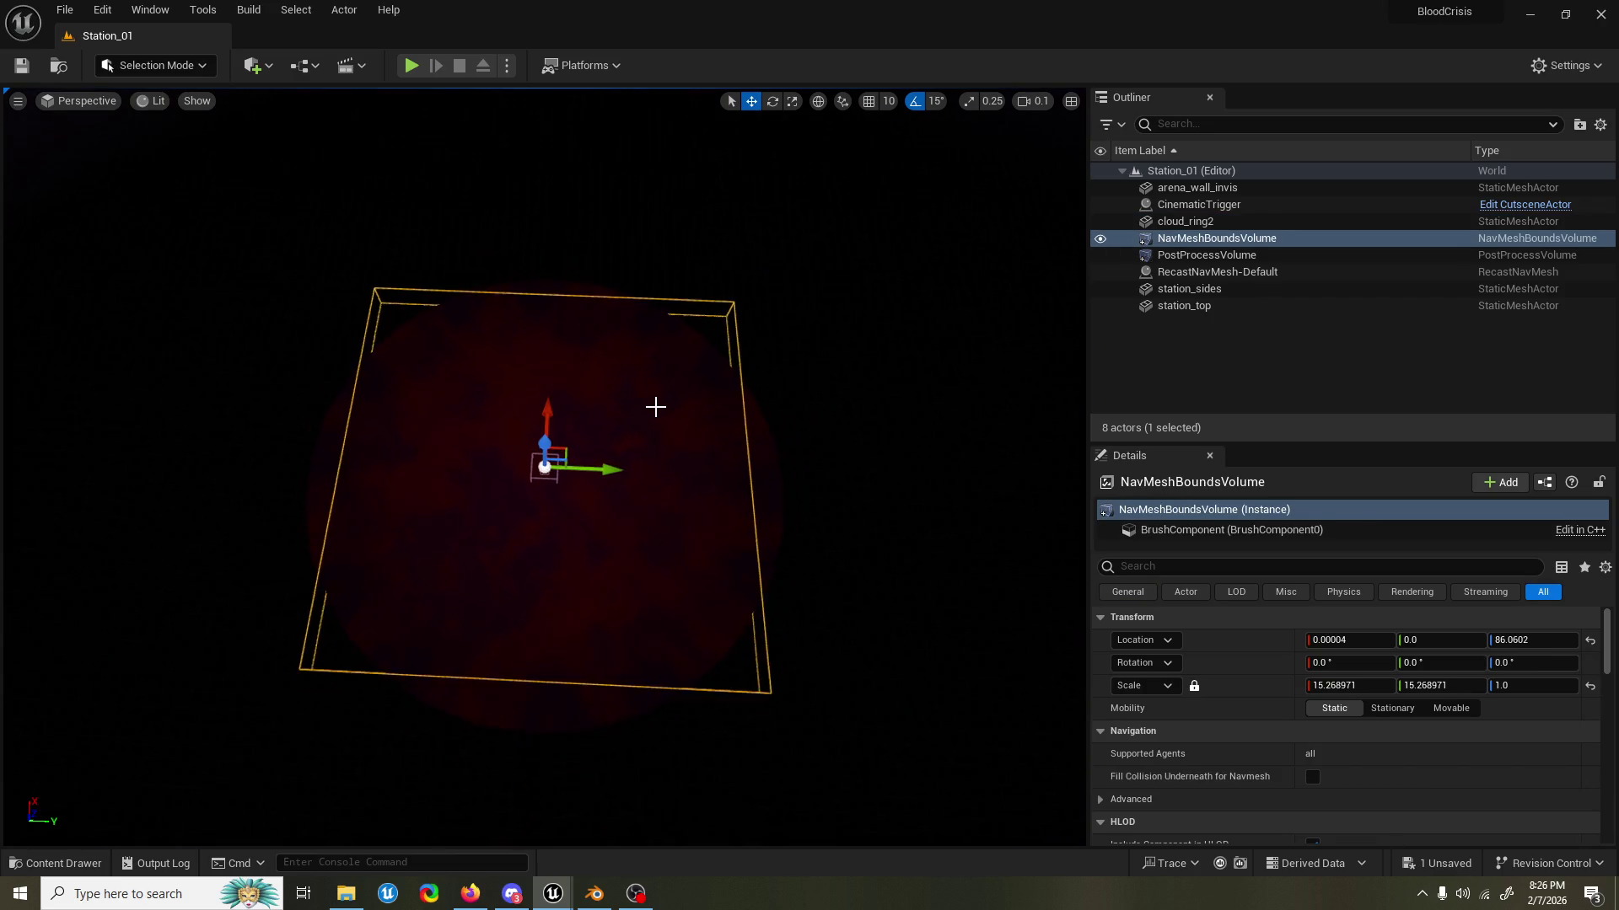
{"action": "scroll", "coordinate": [650, 388], "scroll_direction": "down", "scroll_amount": 2}
{"action": "left_click_drag", "start_coordinate": [650, 383], "coordinate": [665, 412]}
{"action": "scroll", "coordinate": [560, 383], "scroll_direction": "up", "scroll_amount": 4}
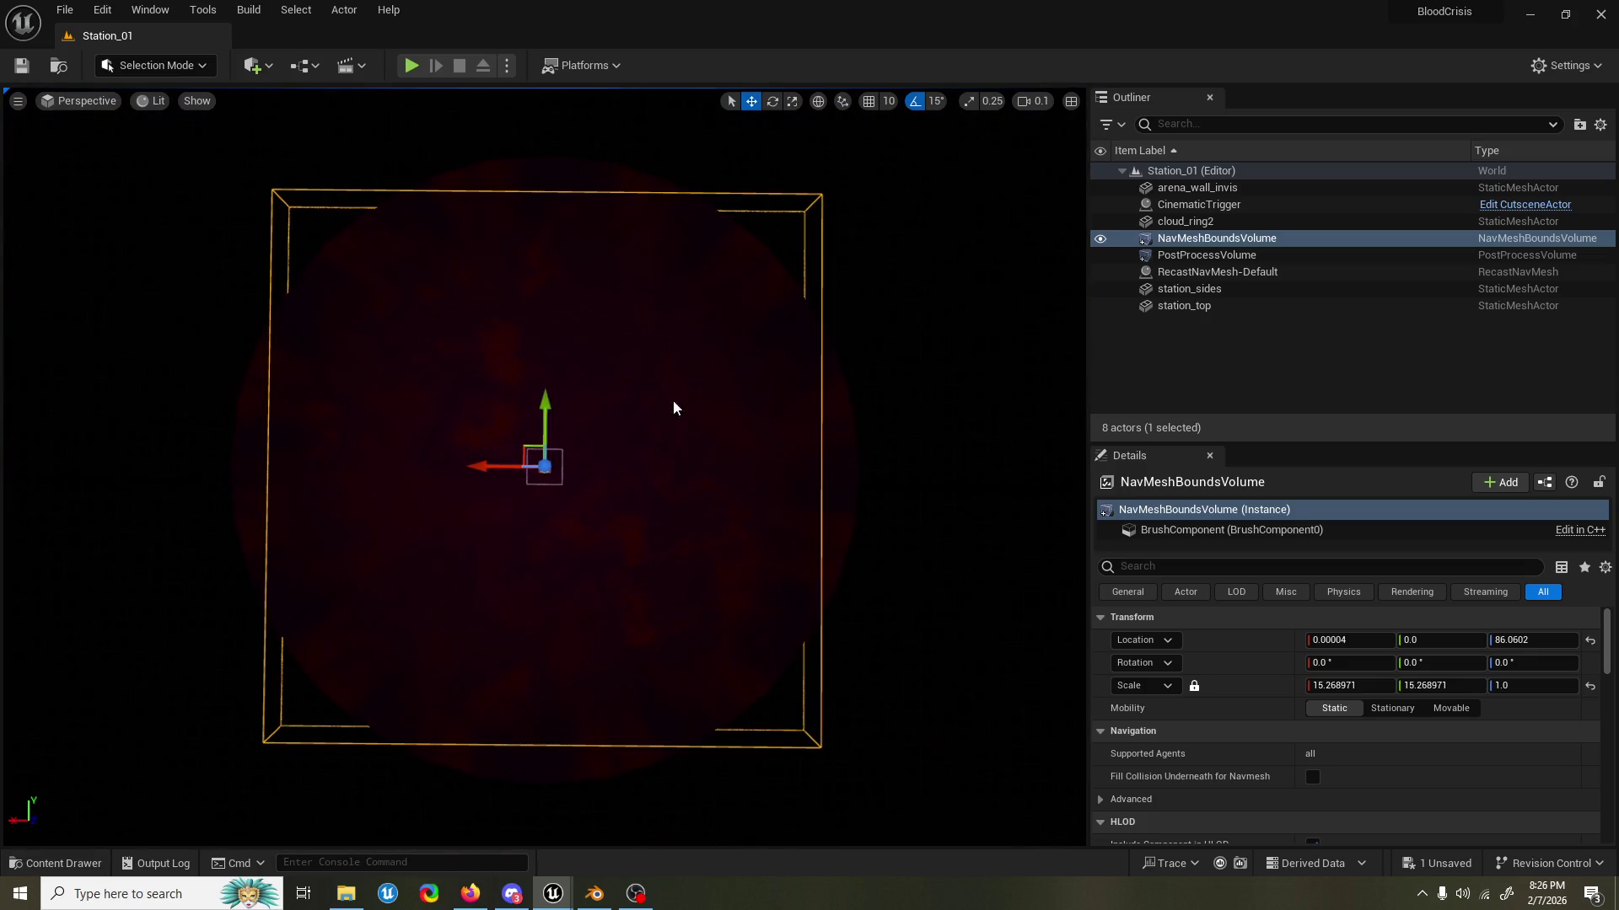
{"action": "left_click_drag", "start_coordinate": [811, 381], "coordinate": [811, 381]}
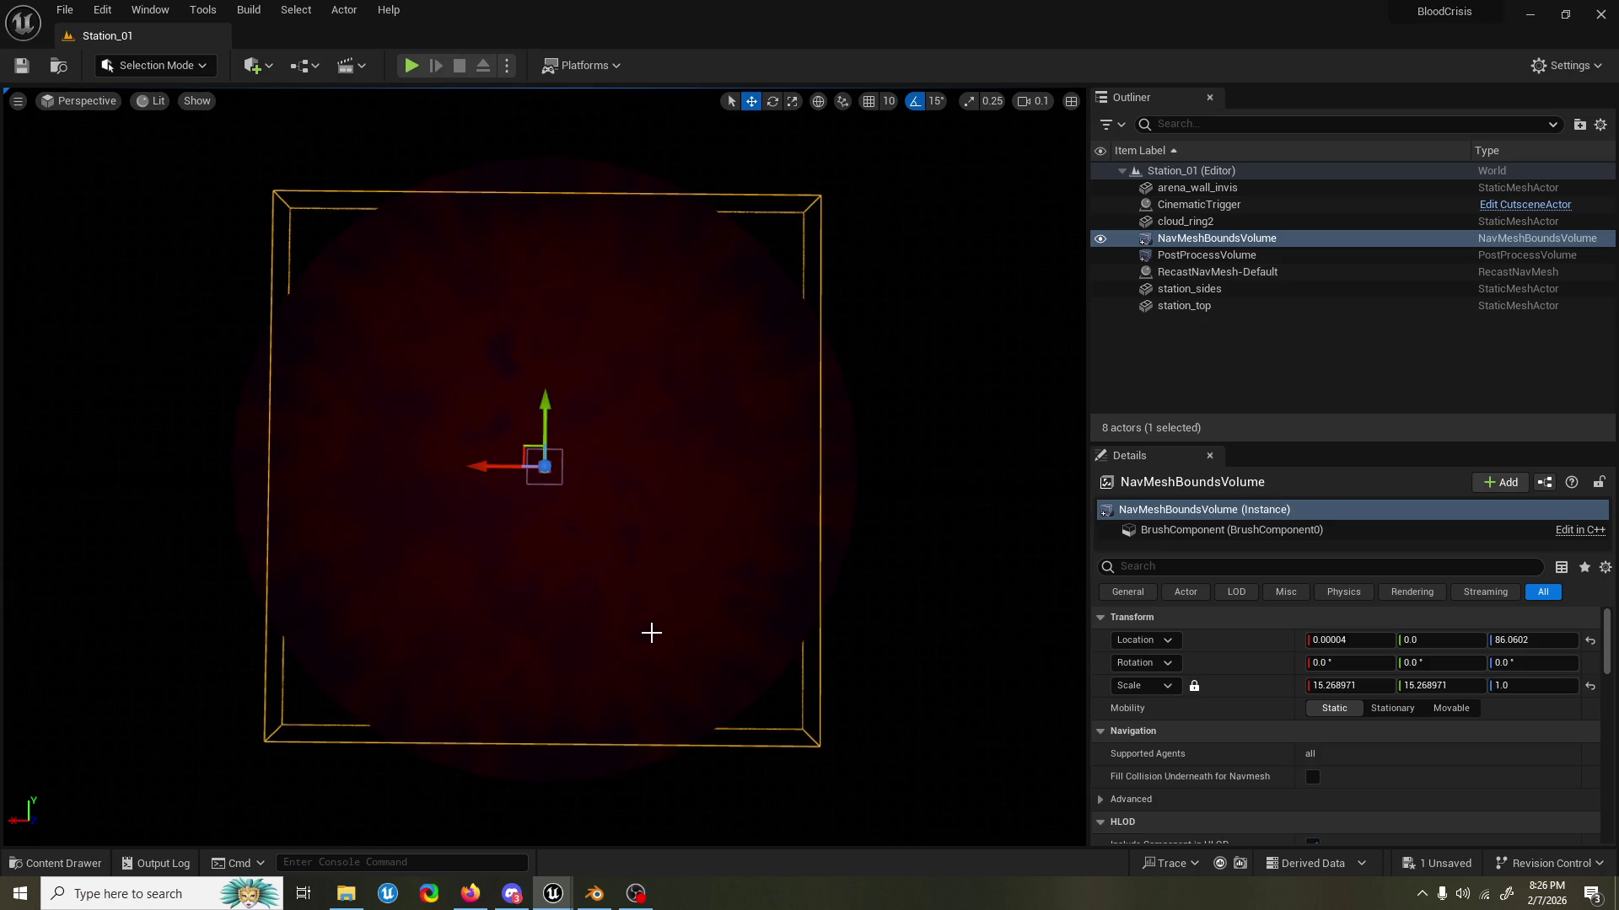
{"action": "left_click_drag", "start_coordinate": [579, 621], "coordinate": [579, 621]}
{"action": "mouse_move", "coordinate": [543, 467]}
{"action": "left_mouse_down"}
{"action": "mouse_move", "coordinate": [561, 531]}
{"action": "mouse_move", "coordinate": [537, 670]}
{"action": "left_mouse_up"}
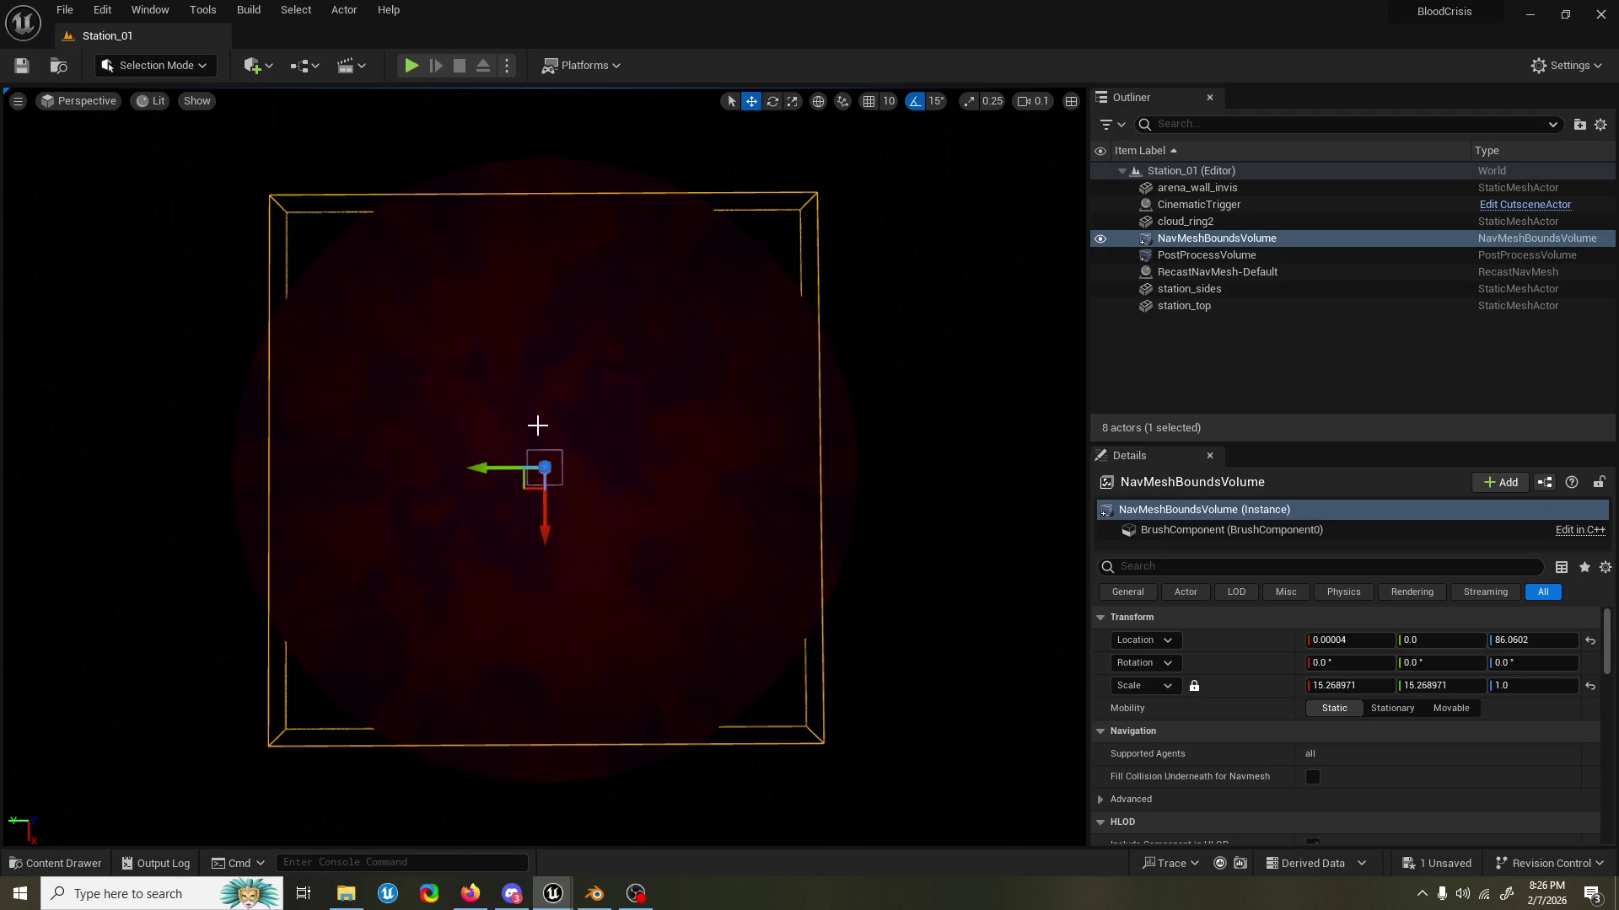
{"action": "mouse_move", "coordinate": [537, 426]}
{"action": "left_mouse_down"}
{"action": "mouse_move", "coordinate": [556, 398]}
{"action": "mouse_move", "coordinate": [537, 423]}
{"action": "left_mouse_up"}
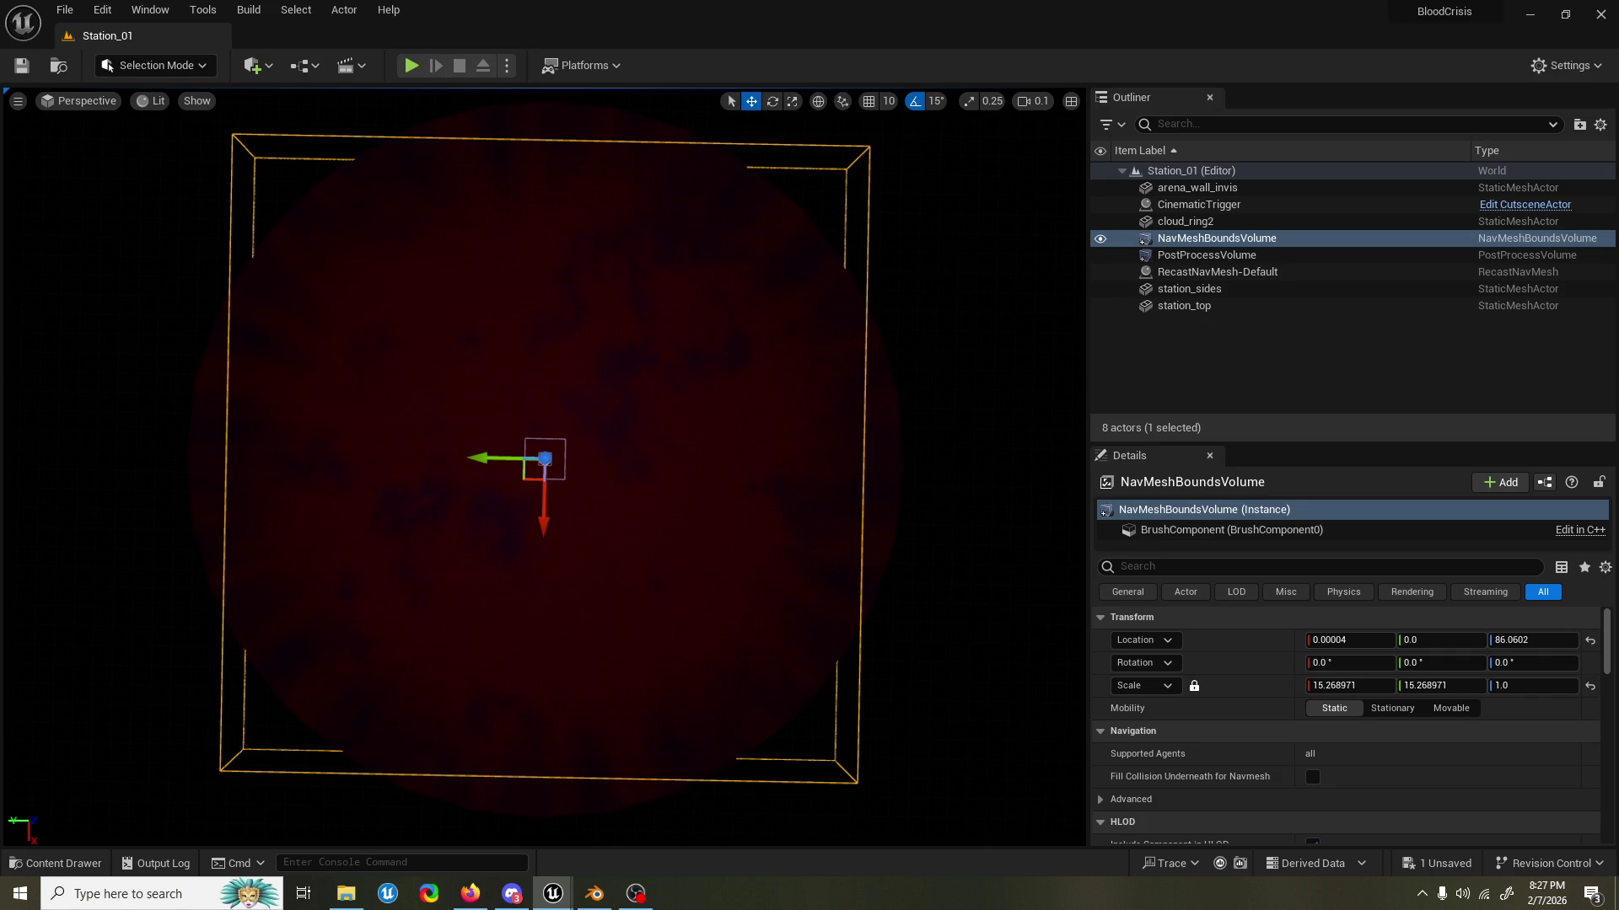
Deselect the NavMeshBoundsVolume, then zoom and rotate the view around the box.
{"action": "left_click", "coordinate": [956, 313]}
{"action": "scroll", "coordinate": [545, 468], "scroll_direction": "up", "scroll_amount": 5}
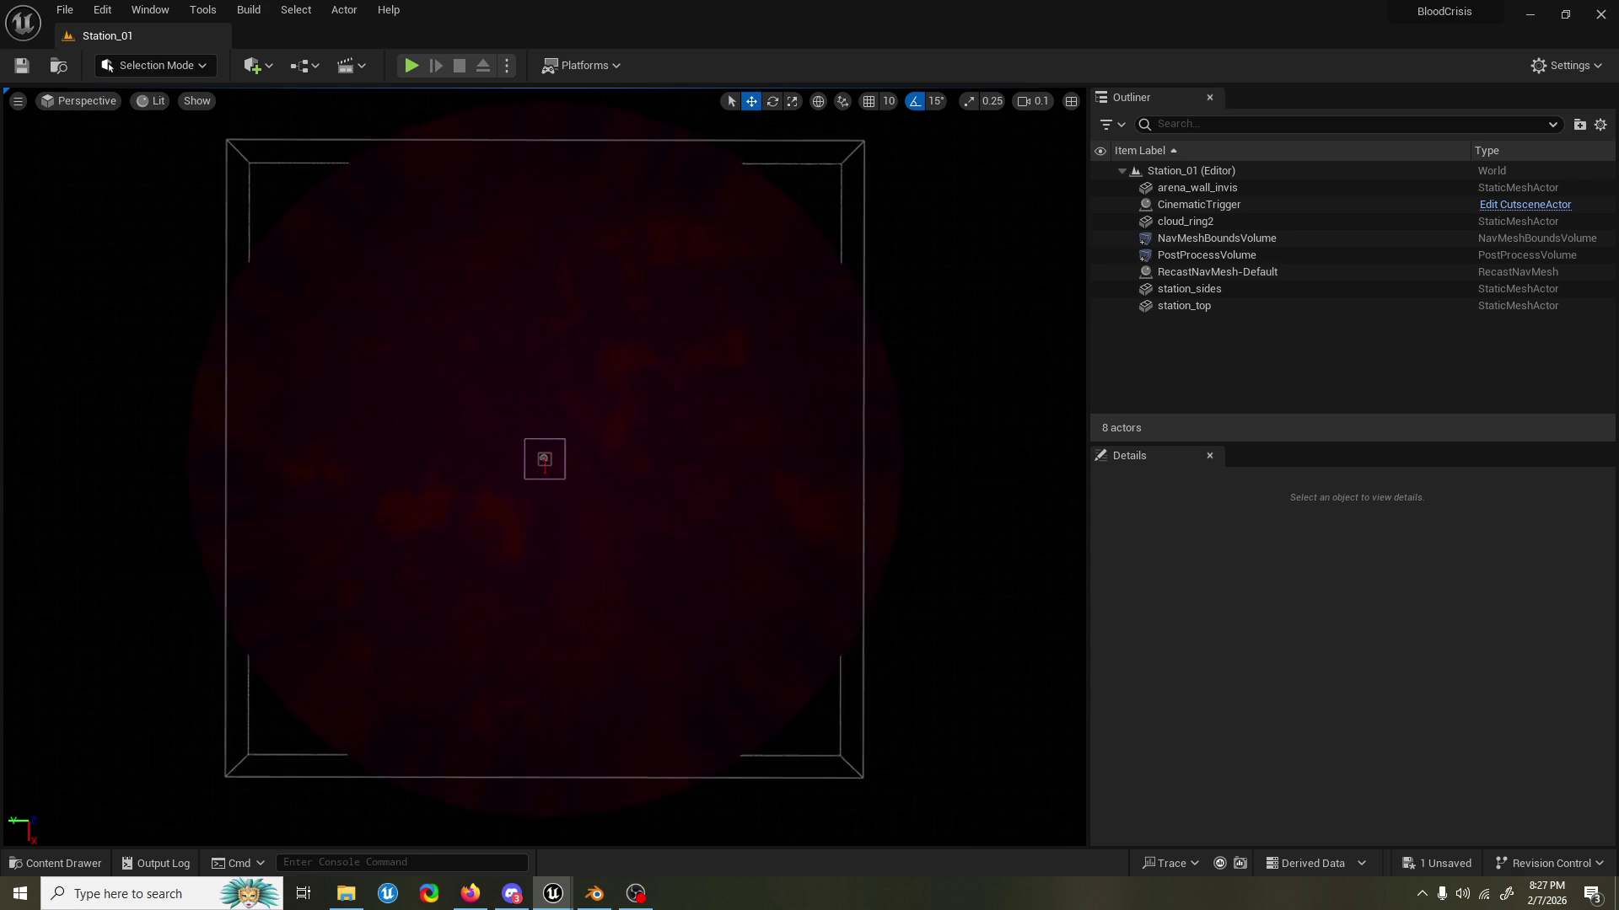
{"action": "scroll", "coordinate": [544, 461], "scroll_direction": "down", "scroll_amount": 2}
{"action": "scroll", "coordinate": [544, 461], "scroll_direction": "up", "scroll_amount": 4}
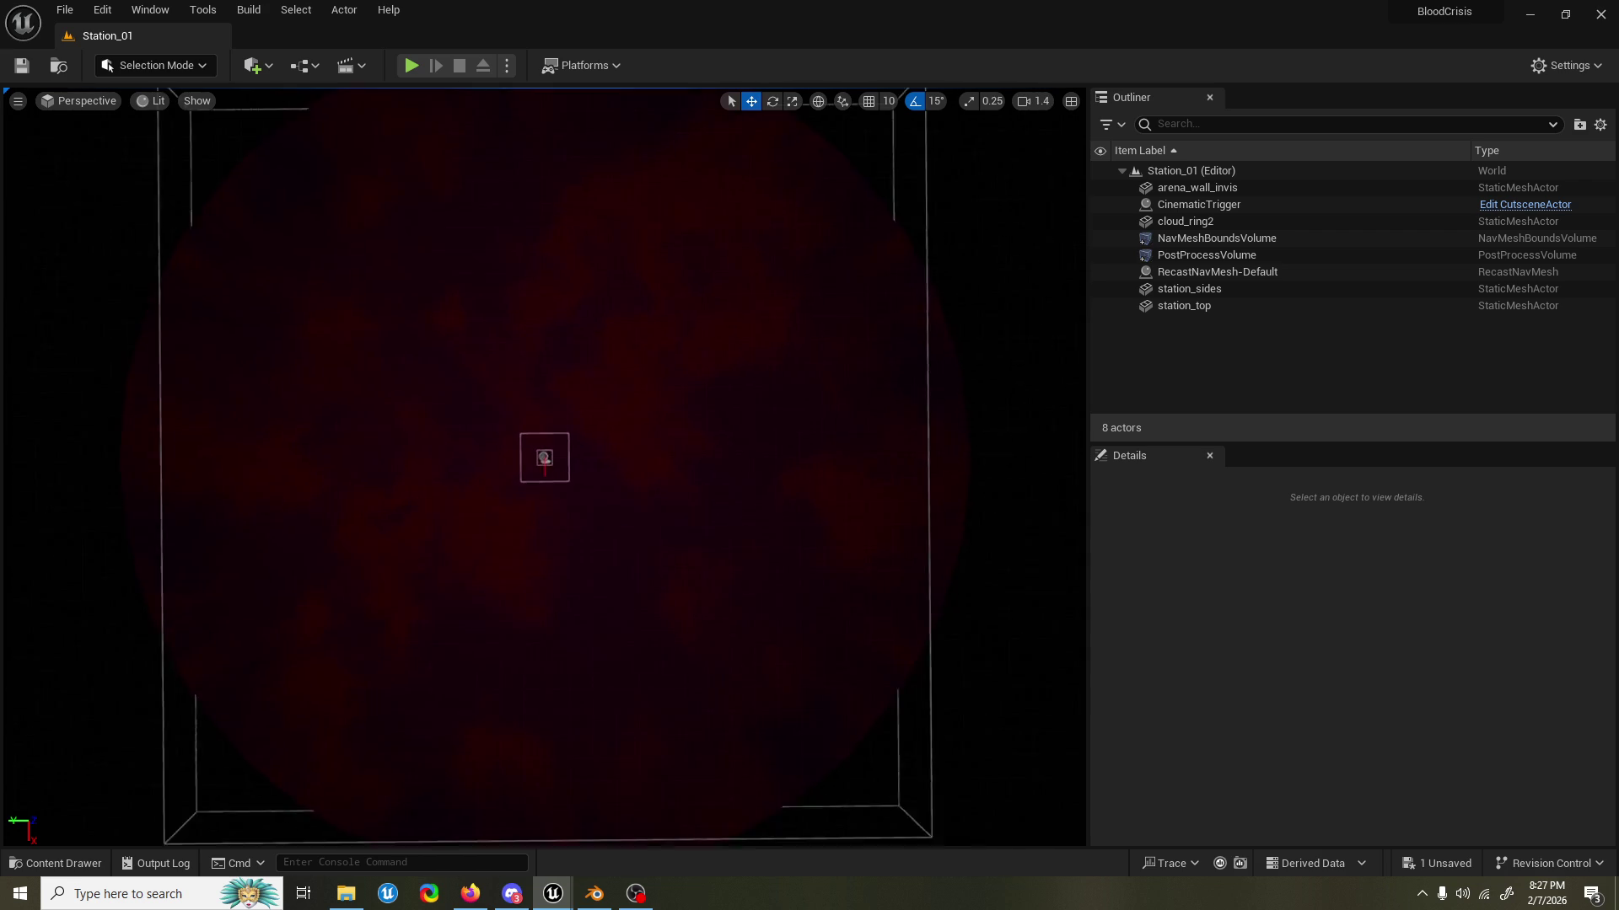
{"action": "scroll", "coordinate": [544, 461], "scroll_direction": "down", "scroll_amount": 2}
{"action": "scroll", "coordinate": [544, 461], "scroll_direction": "down", "scroll_amount": 3}
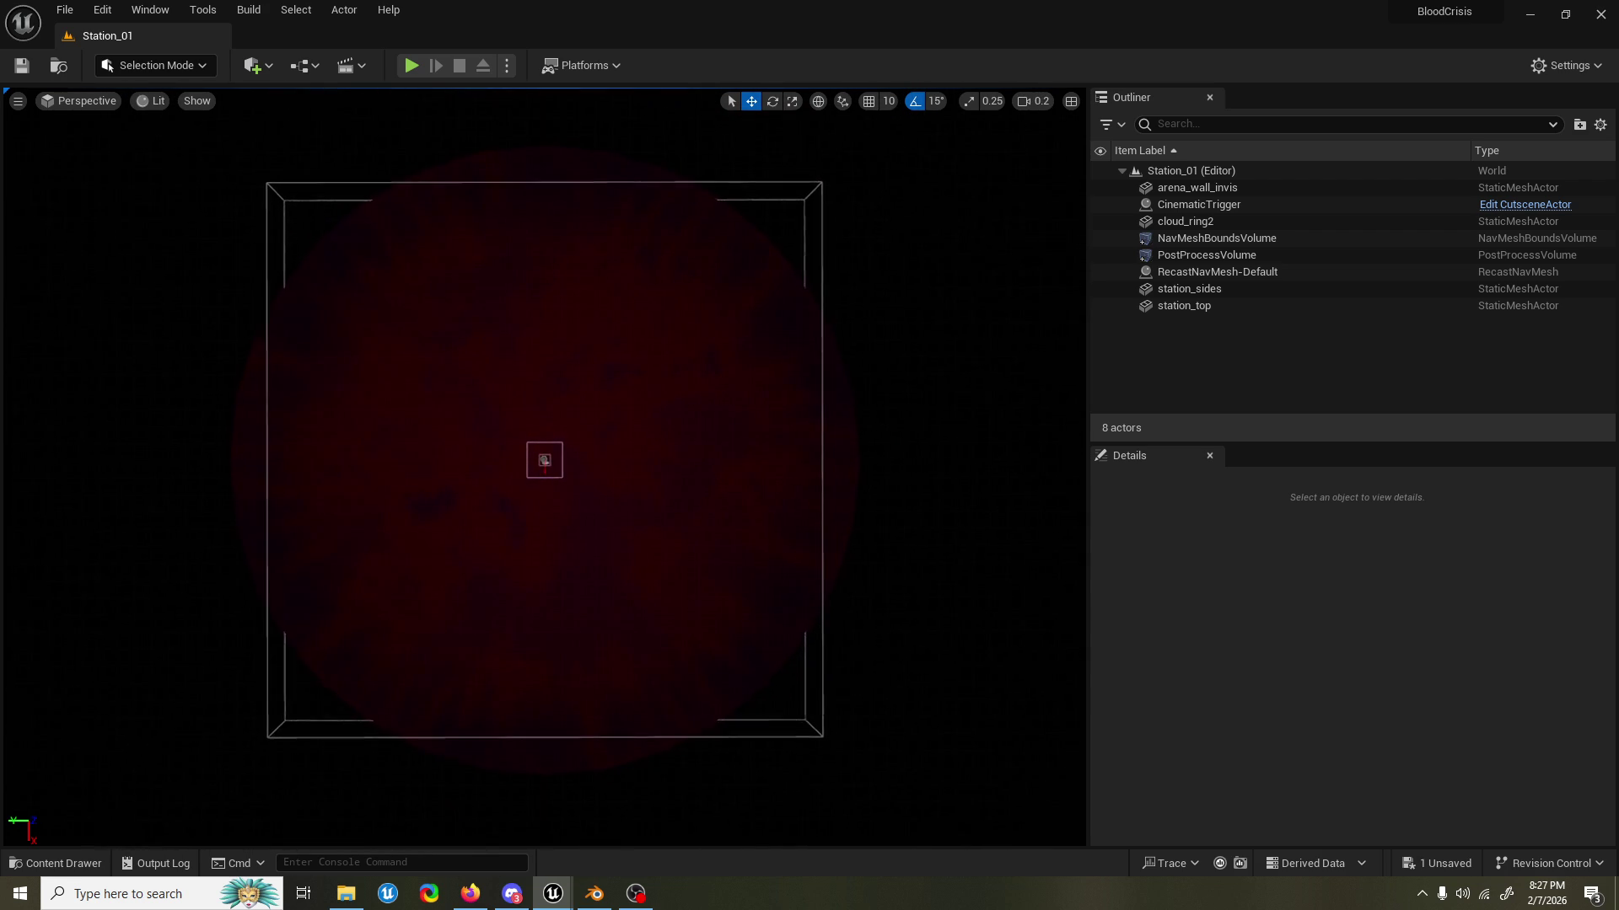
{"action": "scroll", "coordinate": [900, 209], "scroll_direction": "down", "scroll_amount": 1}
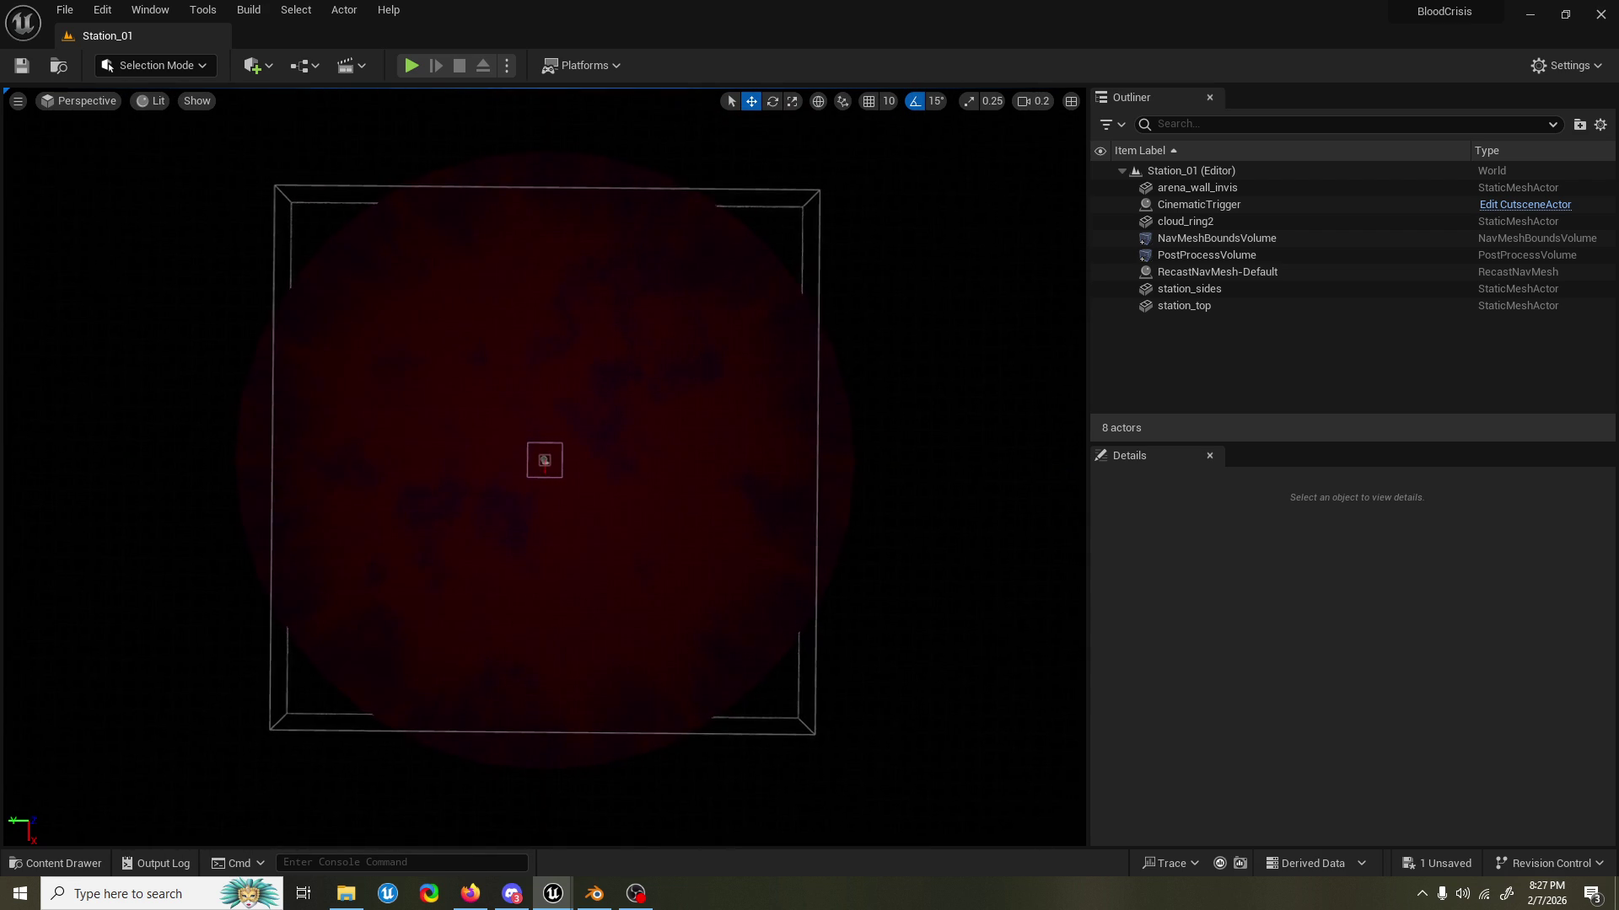
{"action": "mouse_move", "coordinate": [901, 204]}
{"action": "left_mouse_down"}
{"action": "mouse_move", "coordinate": [936, 206]}
{"action": "mouse_move", "coordinate": [905, 205]}
{"action": "left_mouse_up"}
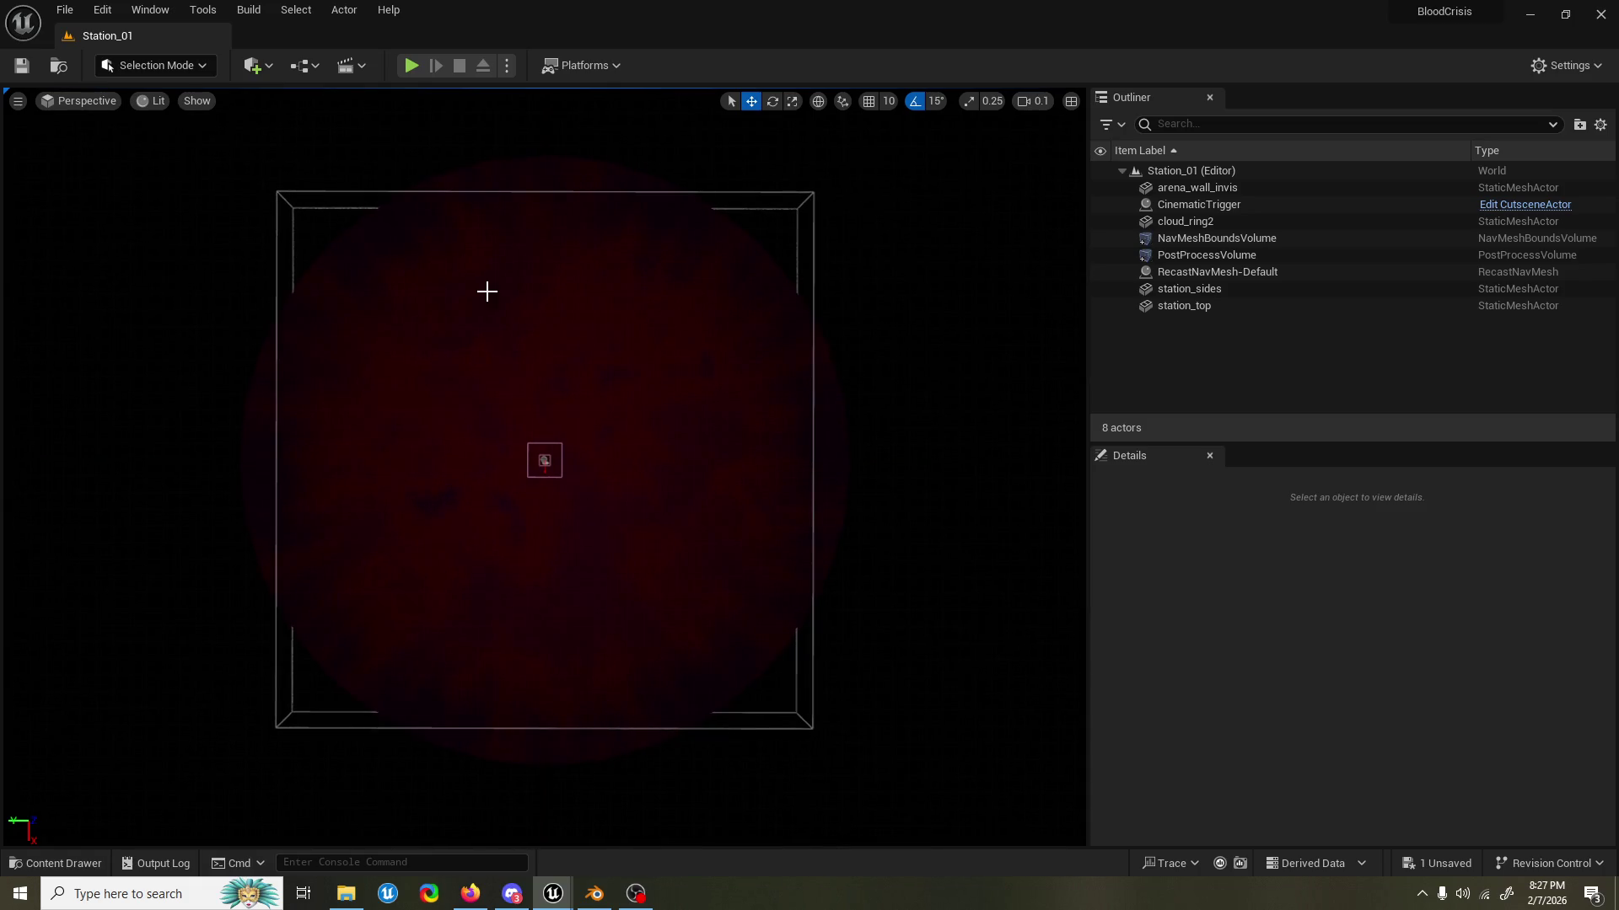
{"action": "left_click_drag", "start_coordinate": [827, 302], "coordinate": [811, 304]}
Fly the camera to and from the central box, ending on a top-down station view.
{"action": "scroll", "coordinate": [812, 304], "scroll_direction": "up", "scroll_amount": 2}
{"action": "scroll", "coordinate": [811, 304], "scroll_direction": "up", "scroll_amount": 5}
{"action": "key", "text": "w"}
{"action": "key", "text": "s"}
{"action": "scroll", "coordinate": [810, 304], "scroll_direction": "down", "scroll_amount": 1}
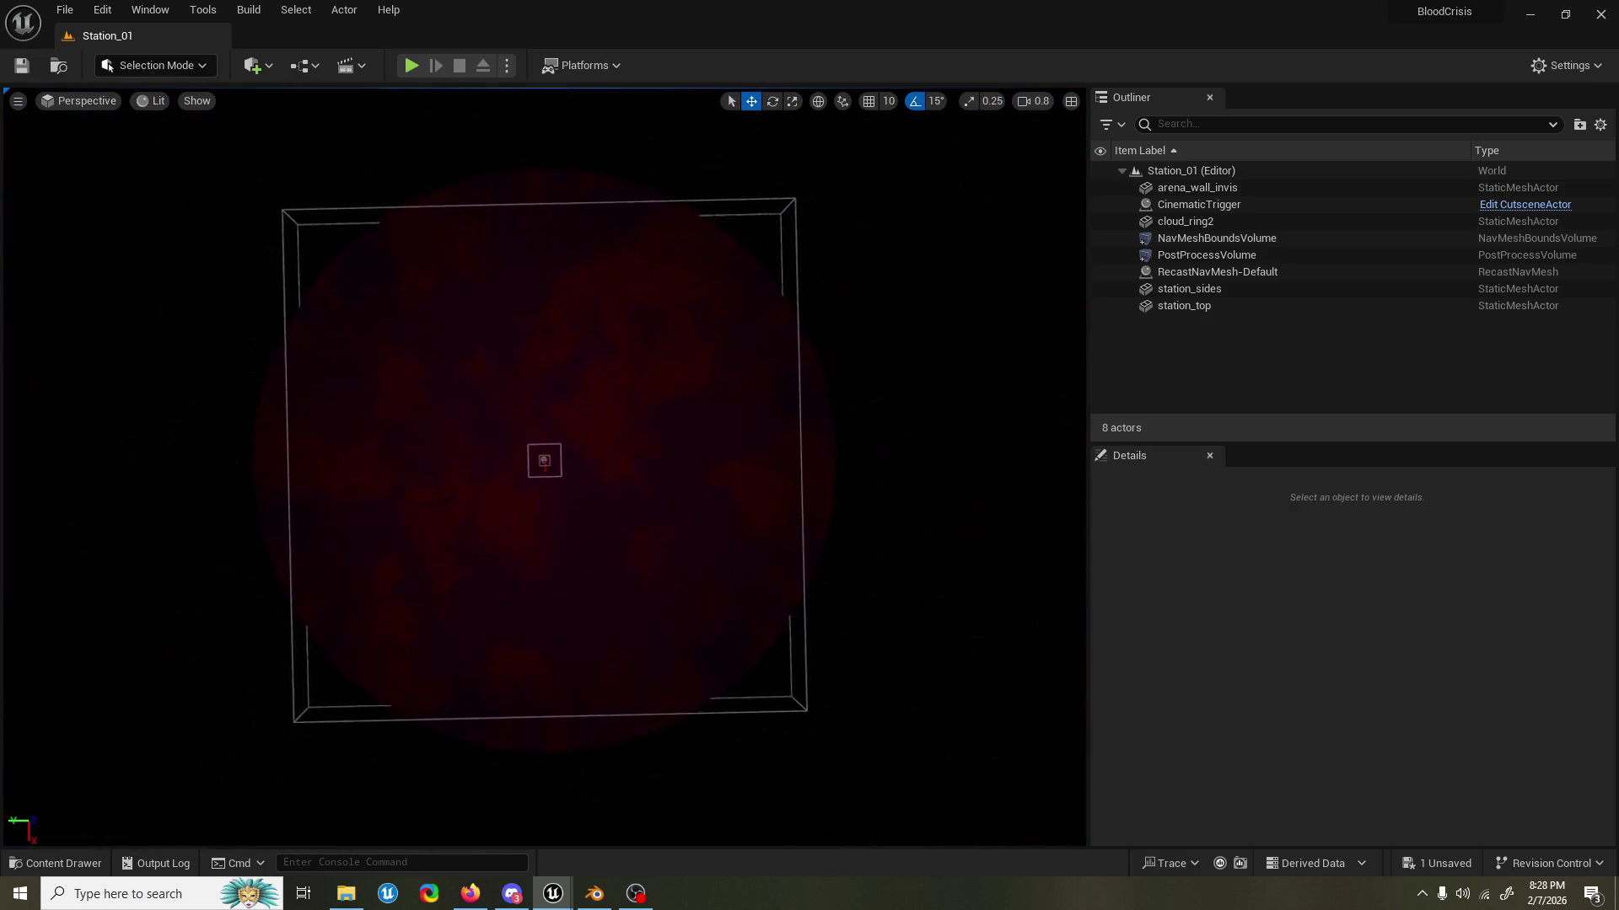
{"action": "scroll", "coordinate": [811, 304], "scroll_direction": "up", "scroll_amount": 3}
{"action": "key", "text": "w"}
{"action": "key", "text": "w"}
{"action": "scroll", "coordinate": [811, 305], "scroll_direction": "down", "scroll_amount": 5}
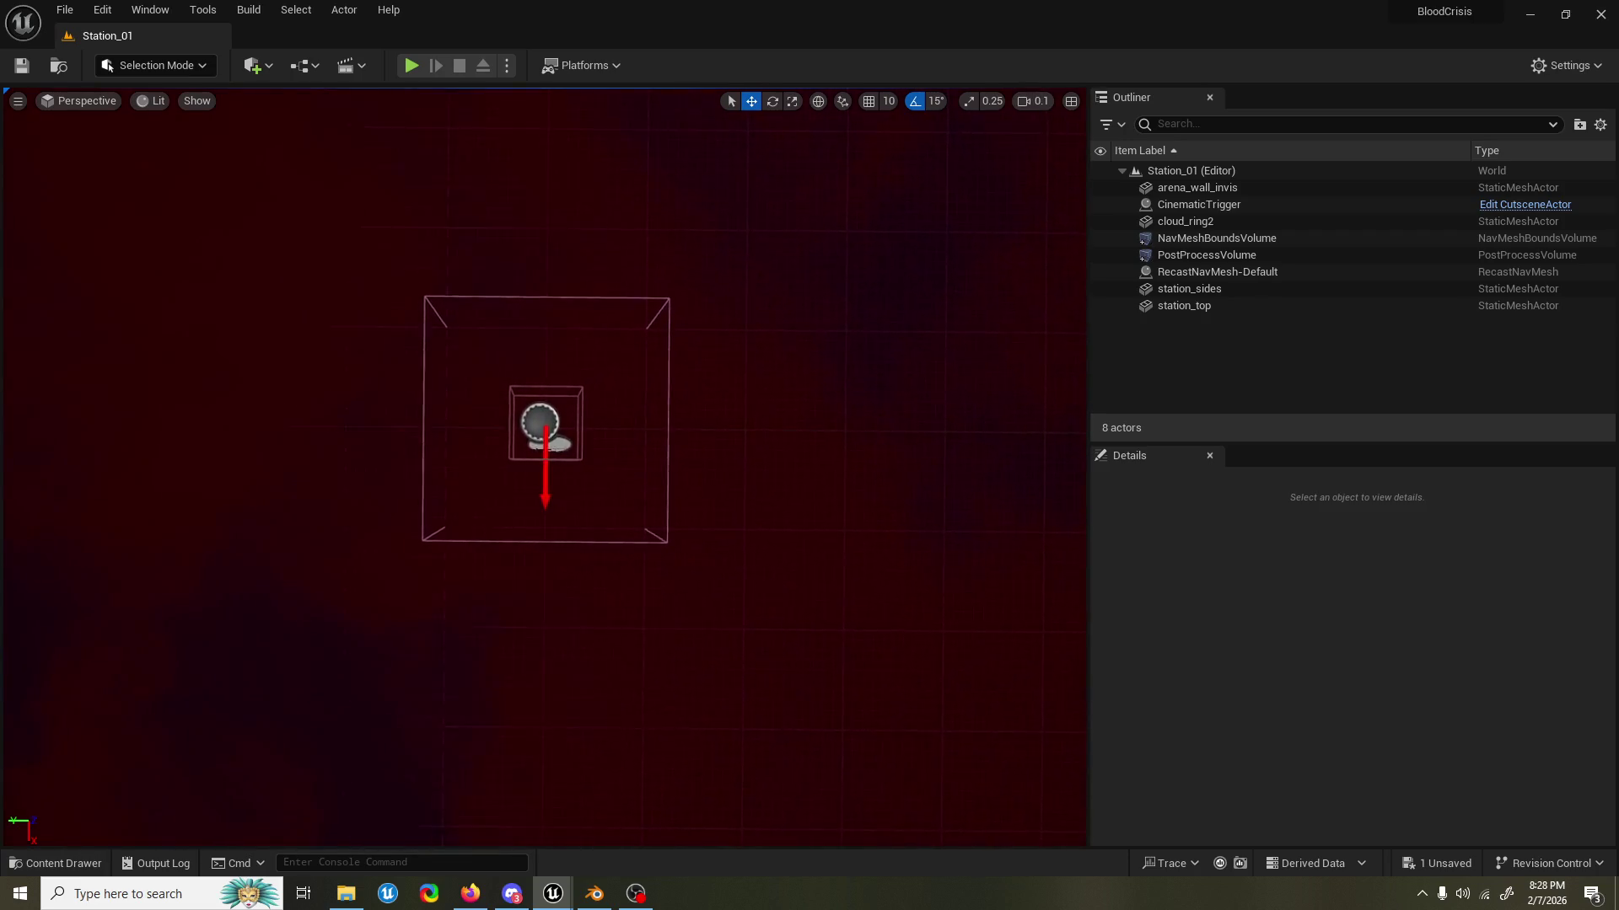
{"action": "key", "text": "s"}
{"action": "scroll", "coordinate": [811, 304], "scroll_direction": "up", "scroll_amount": 4}
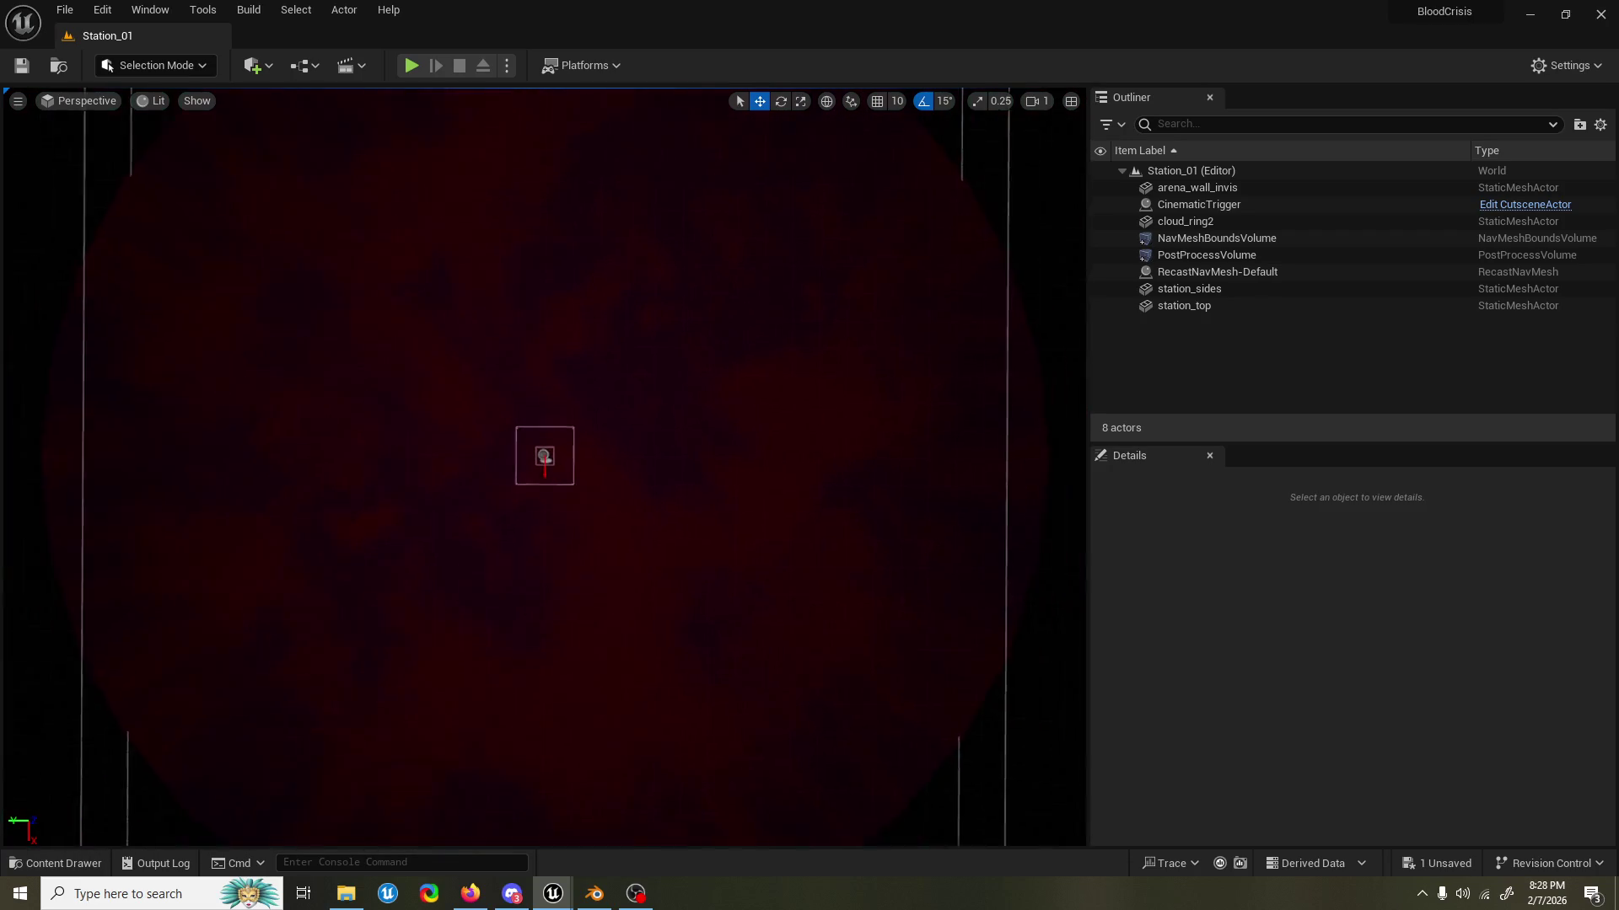
{"action": "key", "text": "s"}
{"action": "scroll", "coordinate": [544, 456], "scroll_direction": "up", "scroll_amount": 2}
{"action": "key", "text": "w"}
{"action": "scroll", "coordinate": [545, 455], "scroll_direction": "down", "scroll_amount": 2}
{"action": "key", "text": "w"}
{"action": "key", "text": "w"}
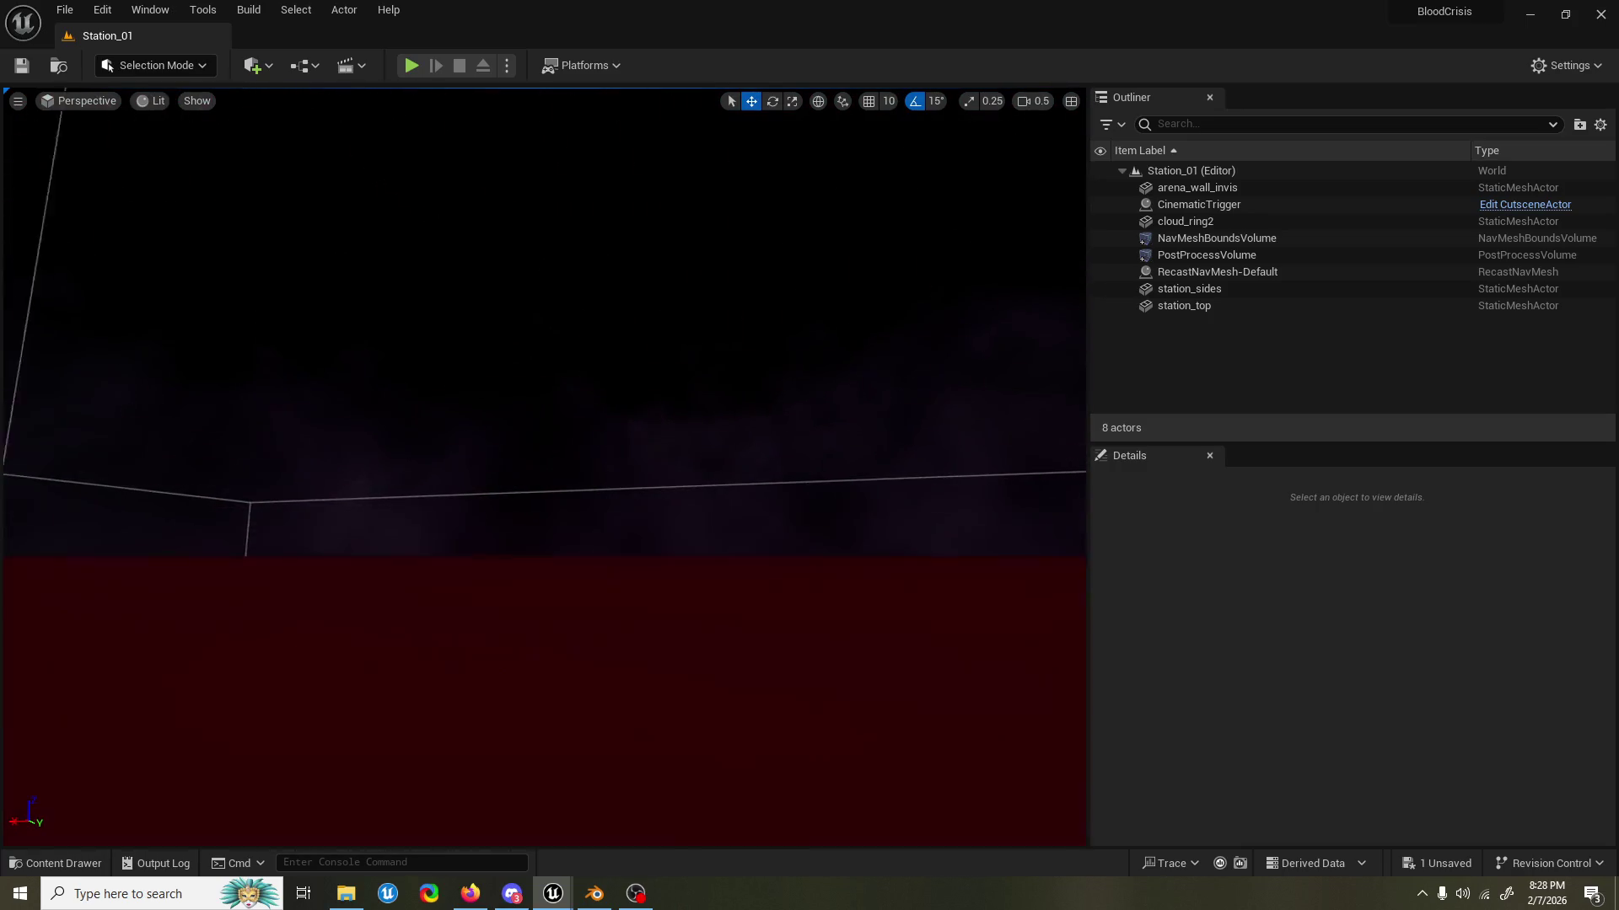
{"action": "scroll", "coordinate": [544, 456], "scroll_direction": "up", "scroll_amount": 2}
{"action": "key", "text": "s"}
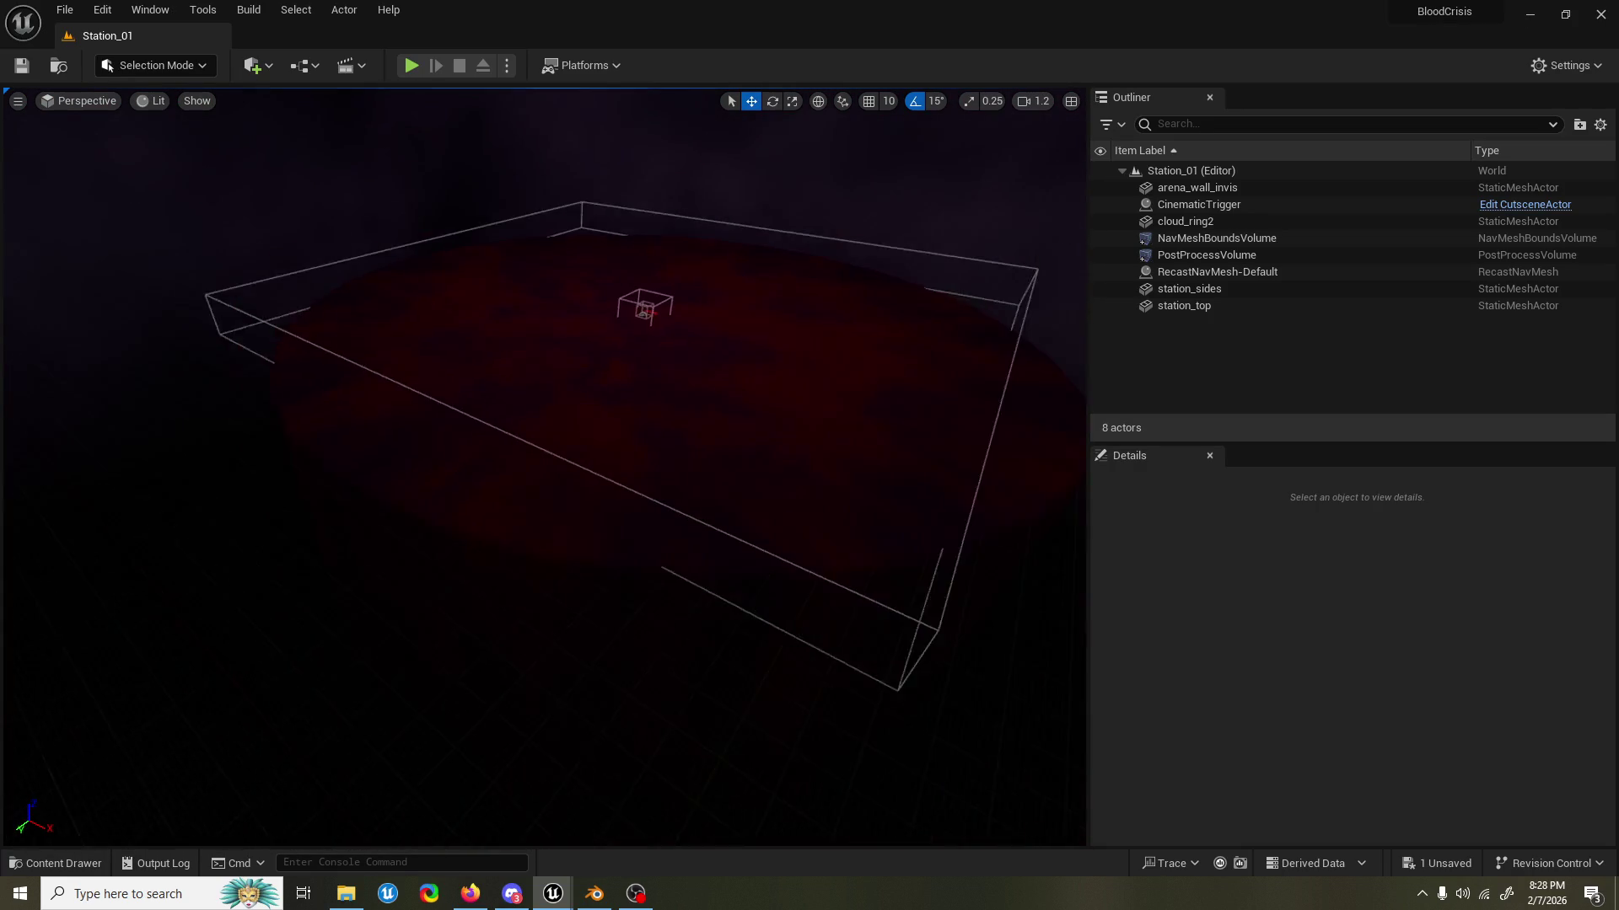
{"action": "key", "text": "w"}
{"action": "key", "text": "s"}
{"action": "left_click_drag", "start_coordinate": [843, 317], "coordinate": [843, 317]}
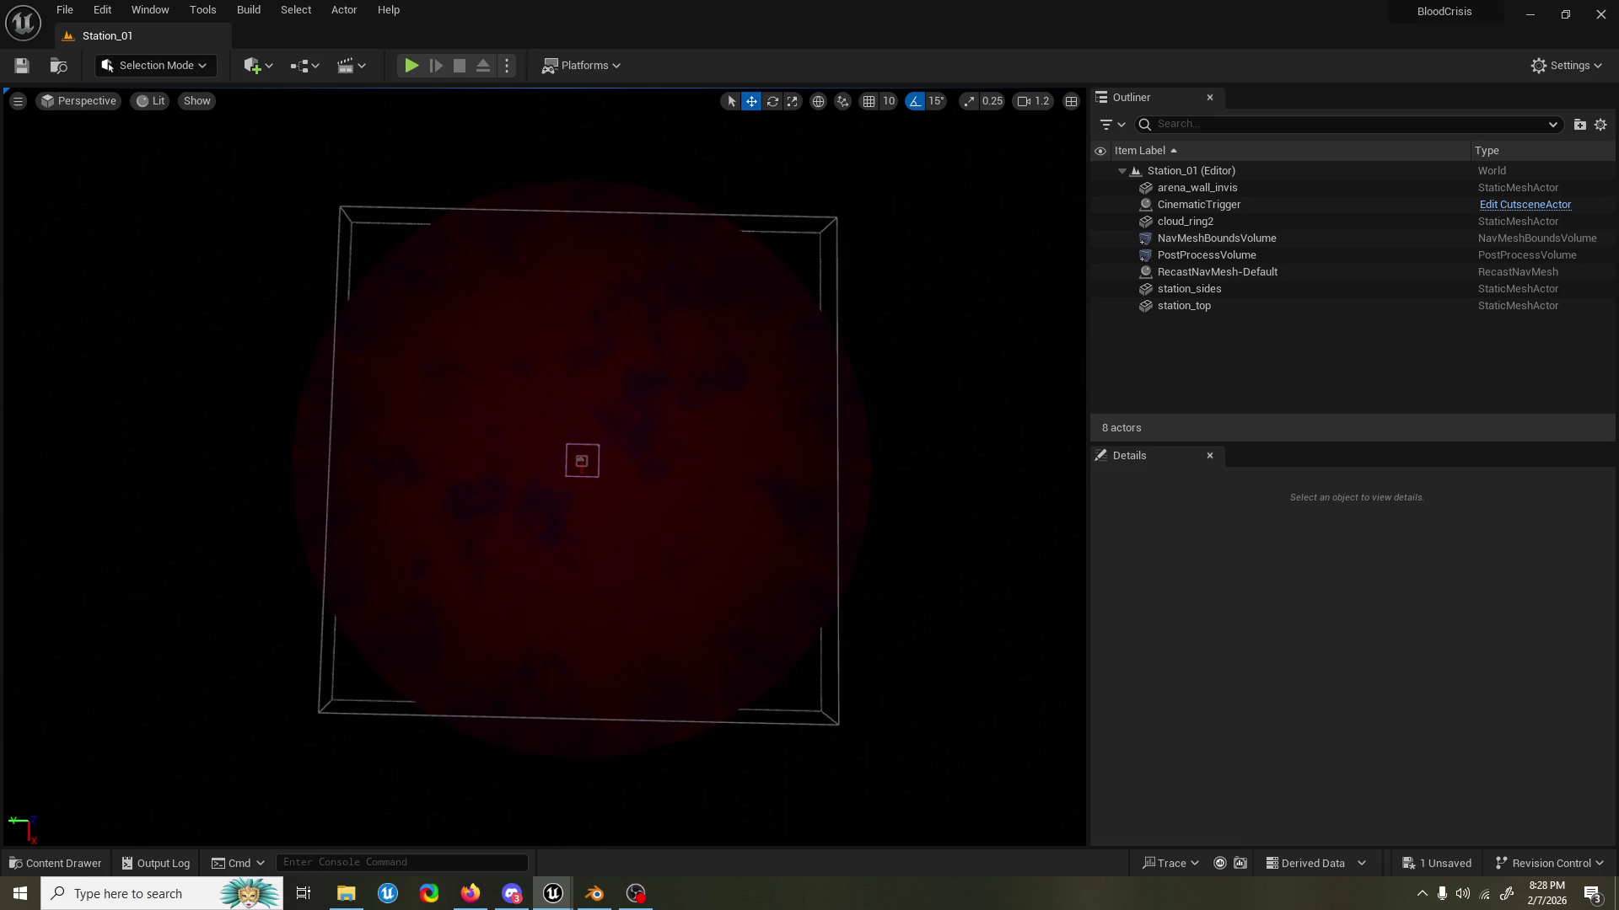
{"action": "key", "text": "alt+Tab"}
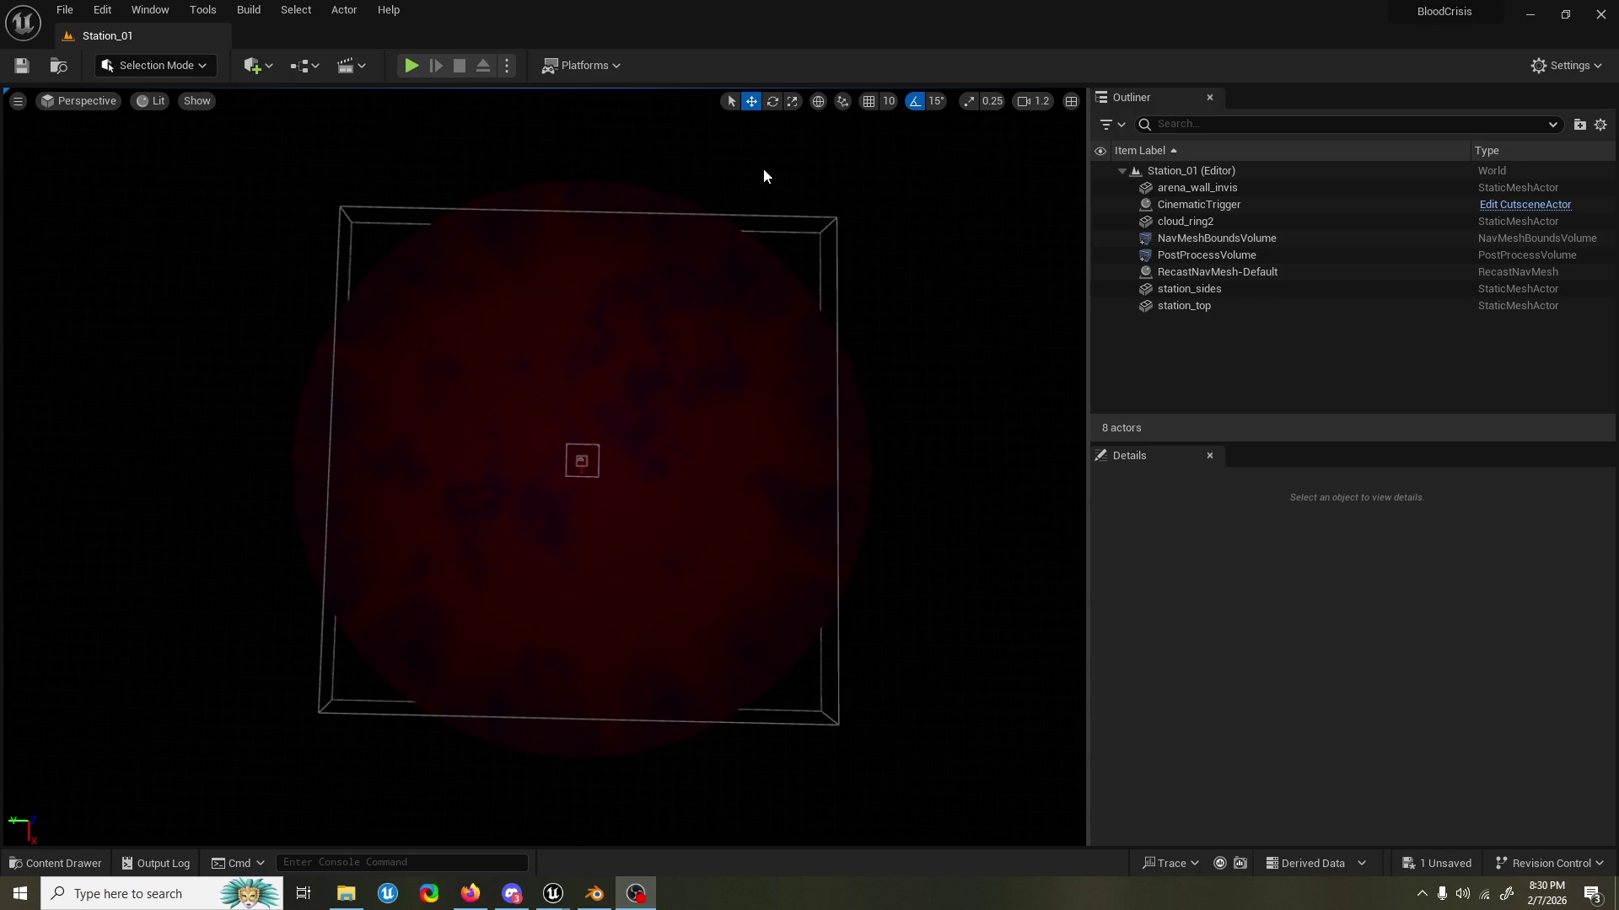
Reframe the station view, then bring Blender with AK_Idle_Passive.blend to the front.
{"action": "left_click_drag", "start_coordinate": [721, 281], "coordinate": [721, 280]}
{"action": "scroll", "coordinate": [629, 427], "scroll_direction": "up", "scroll_amount": 5}
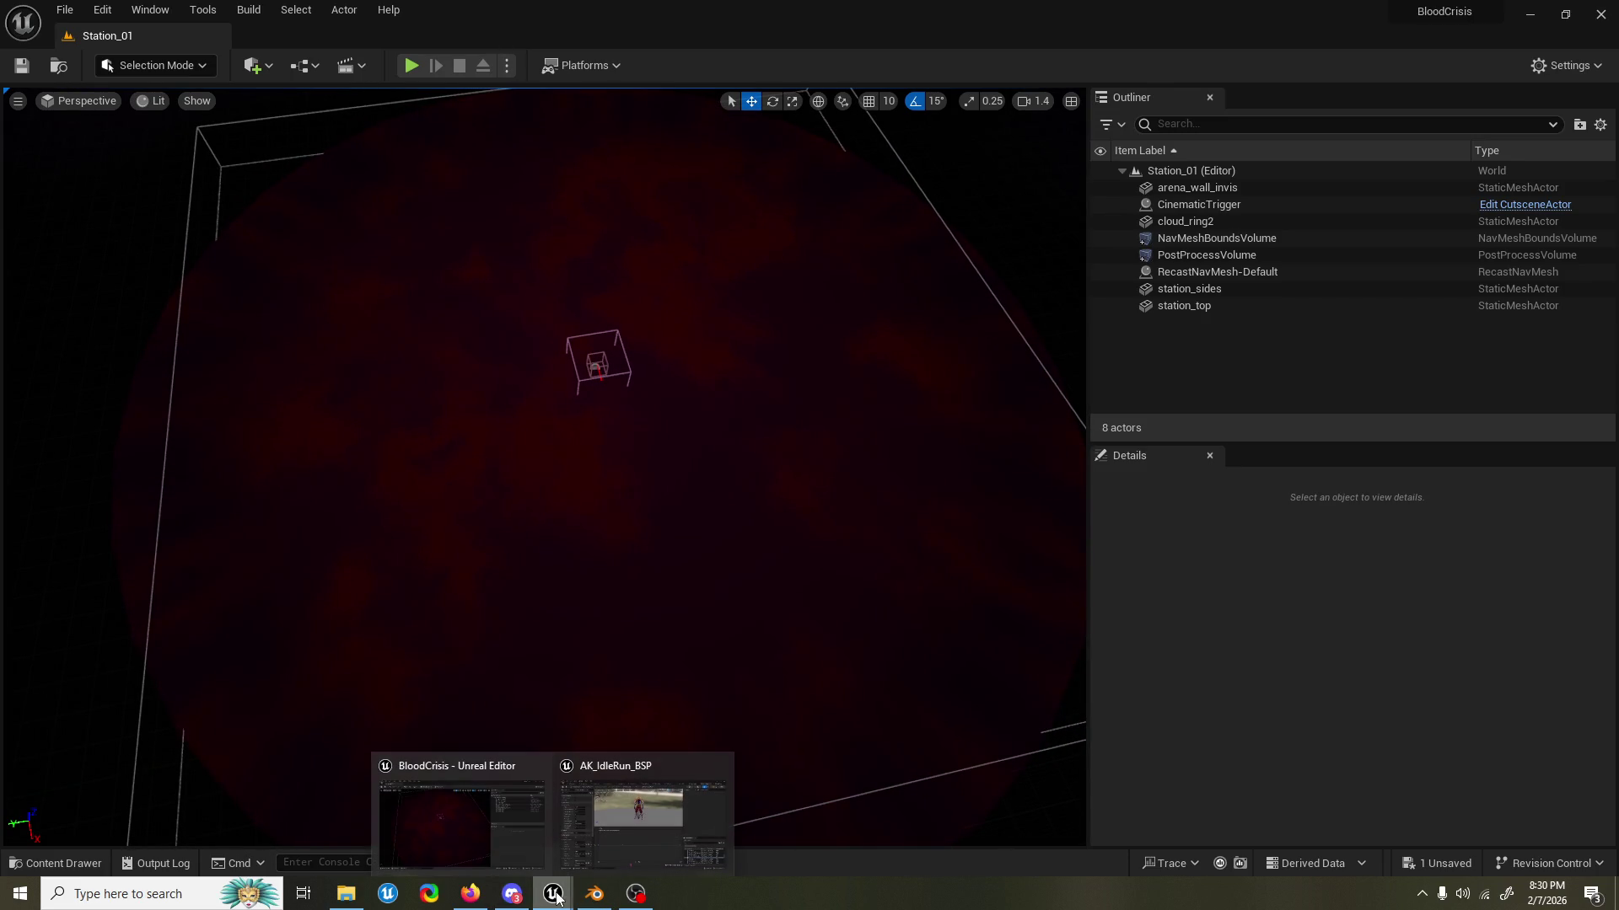
{"action": "left_click", "coordinate": [596, 894]}
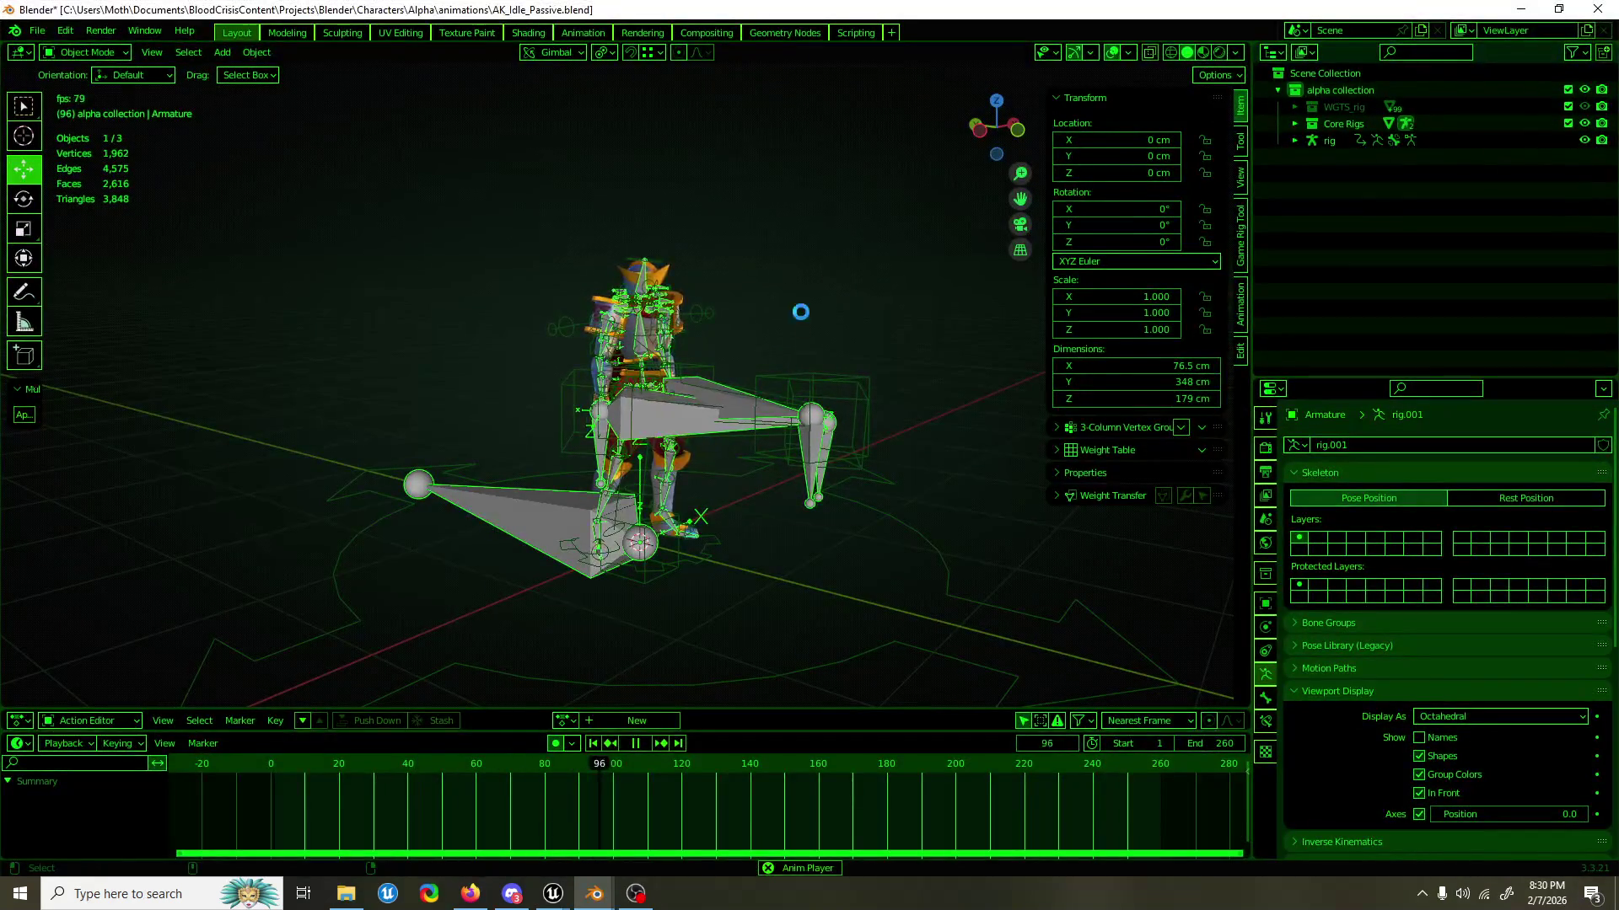
Save AK_Idle_Passive, open AK_runcycle_neutral.blend, and minimize Blender to return to Unreal.
{"action": "key", "text": "ctrl+s"}
{"action": "left_click", "coordinate": [36, 31]}
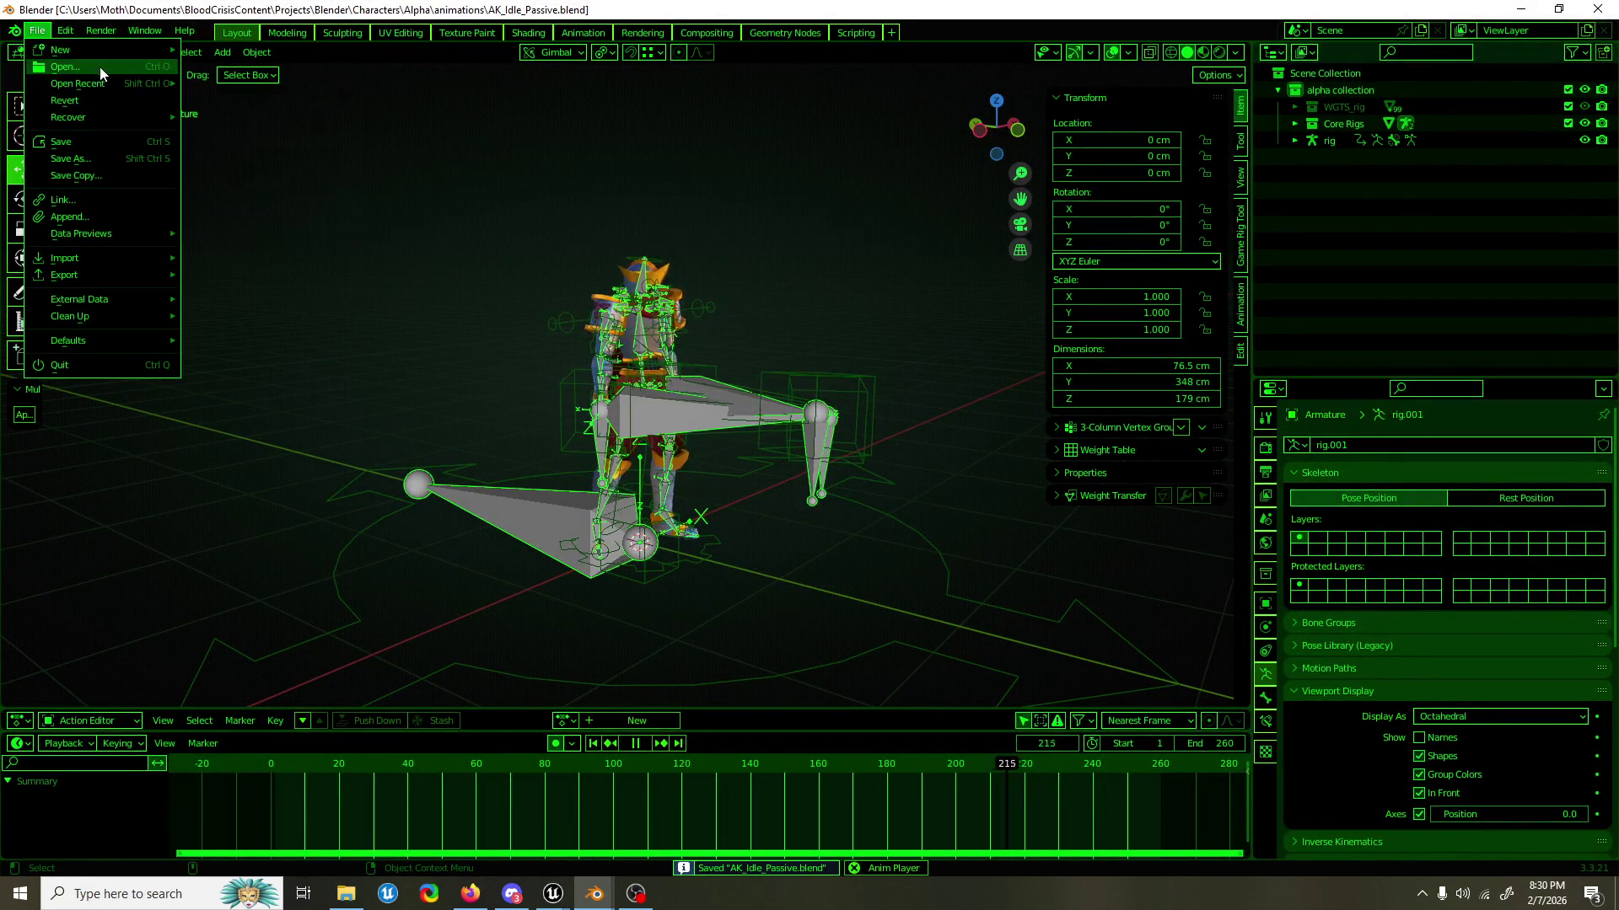
{"action": "left_click", "coordinate": [100, 68]}
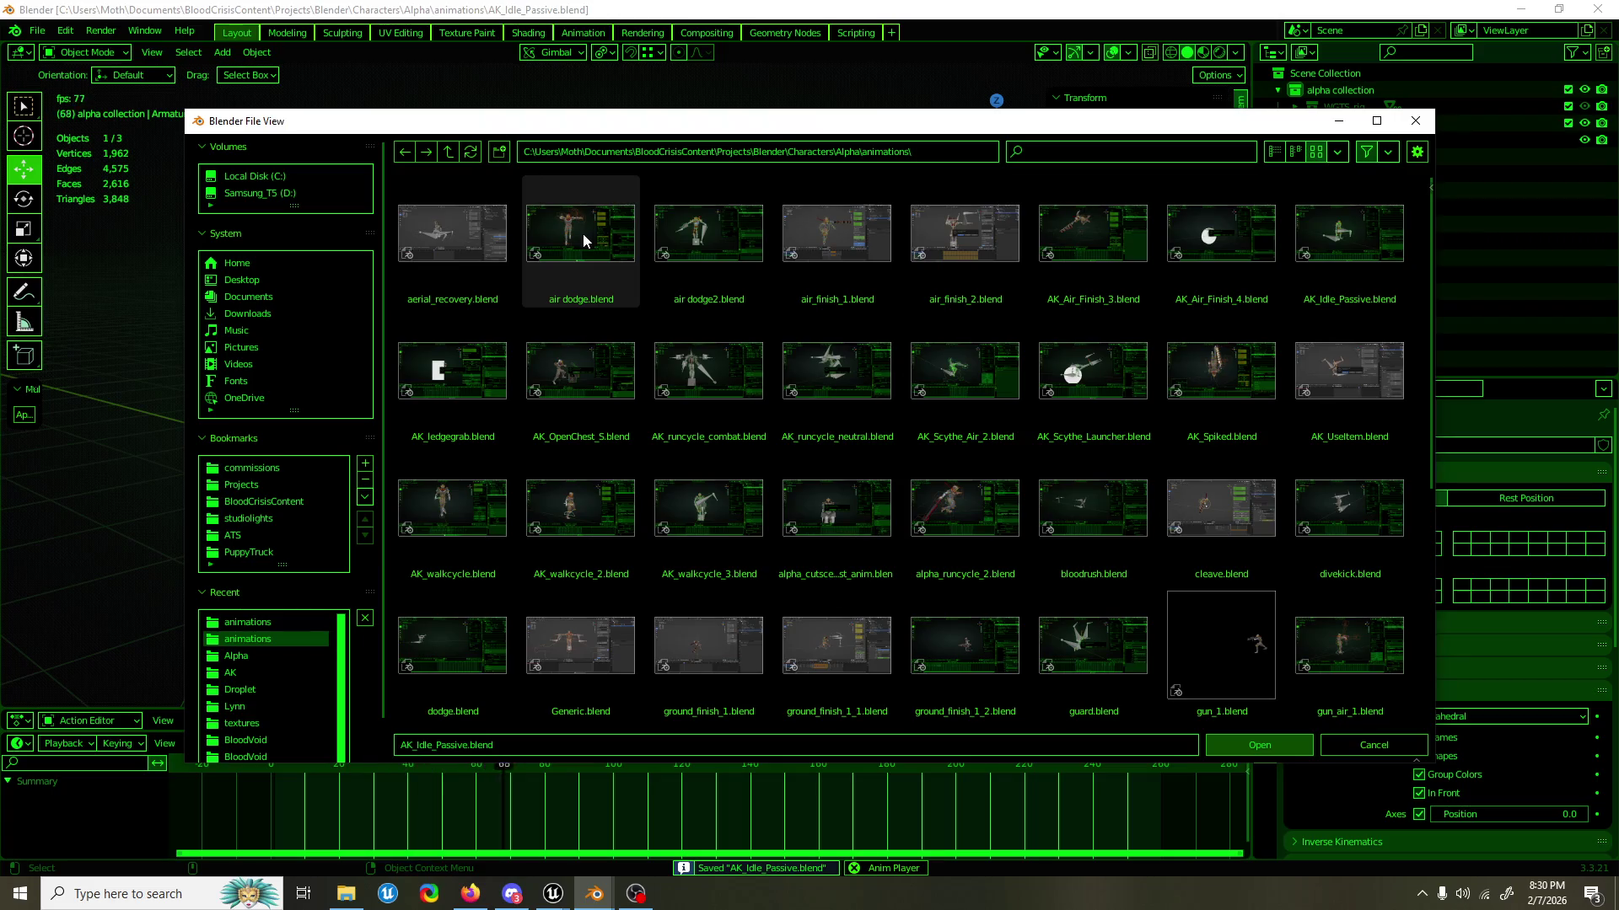
{"action": "double_click", "coordinate": [811, 356]}
{"action": "left_click_drag", "start_coordinate": [800, 398], "coordinate": [924, 399]}
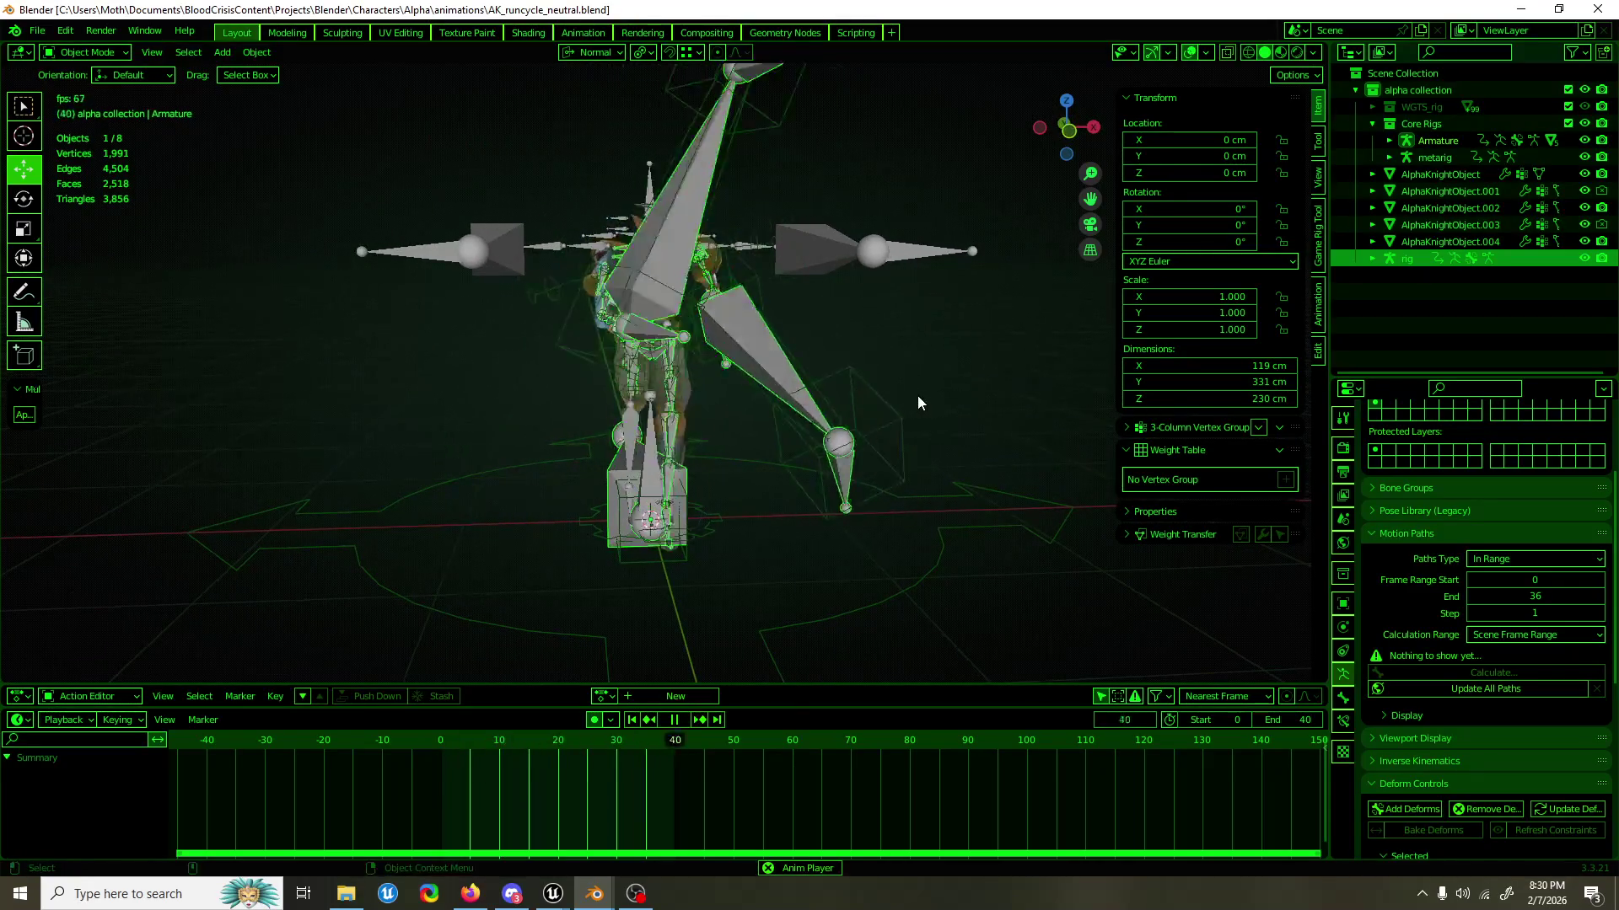
{"action": "left_click", "coordinate": [1531, 11]}
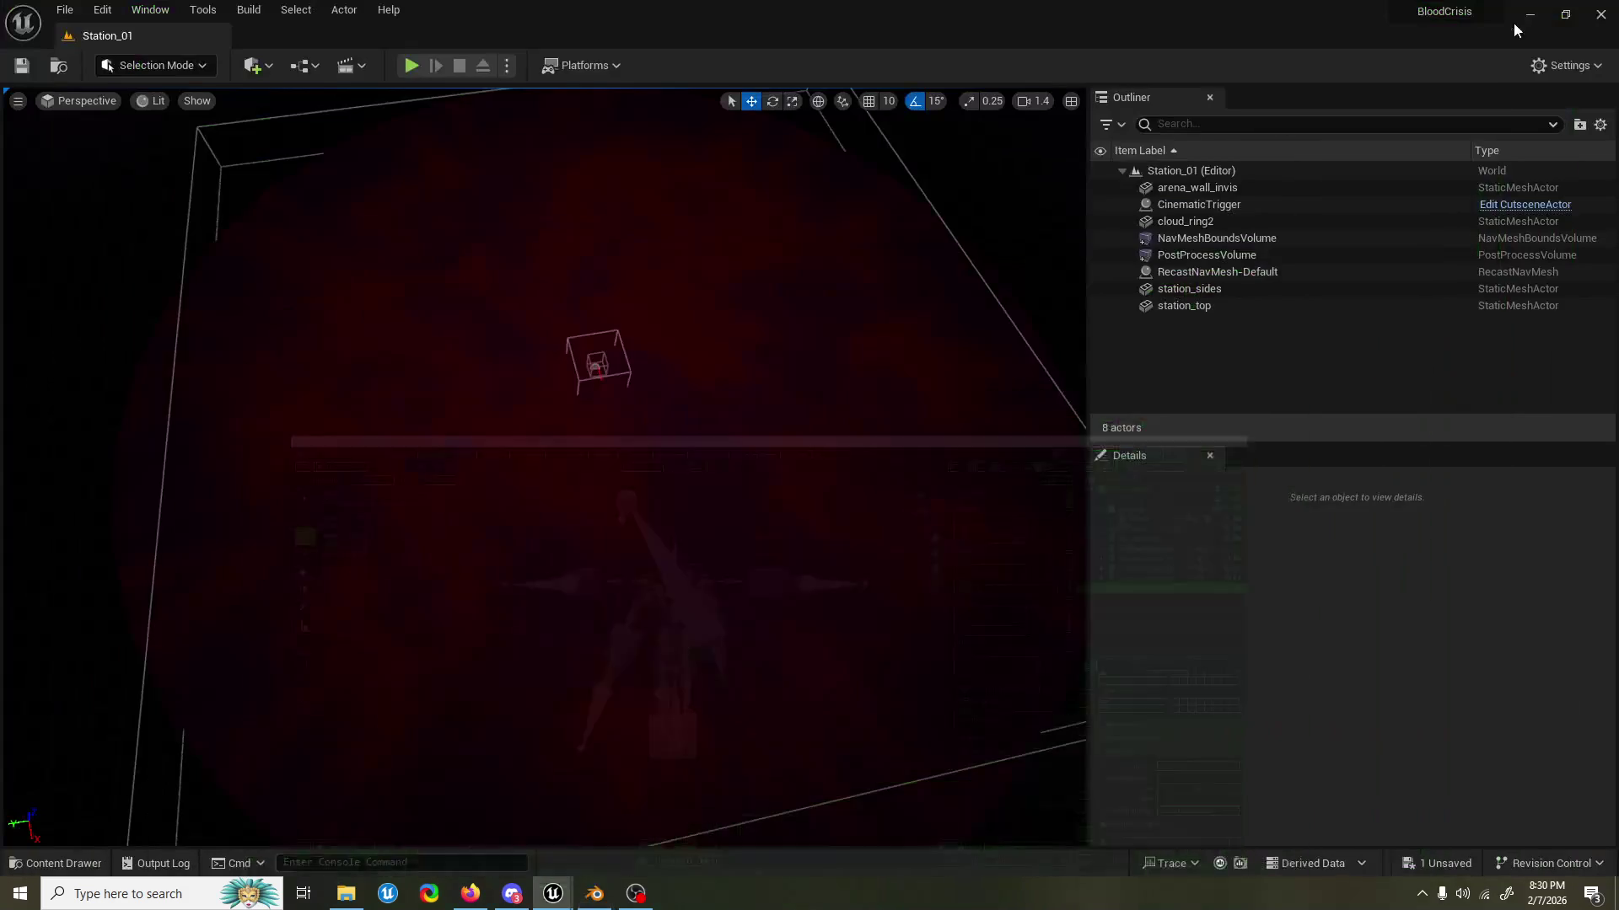
Filter the animations by 'neutral' and open AK_runcycle_neutral in the animation editor.
{"action": "left_click", "coordinate": [56, 863]}
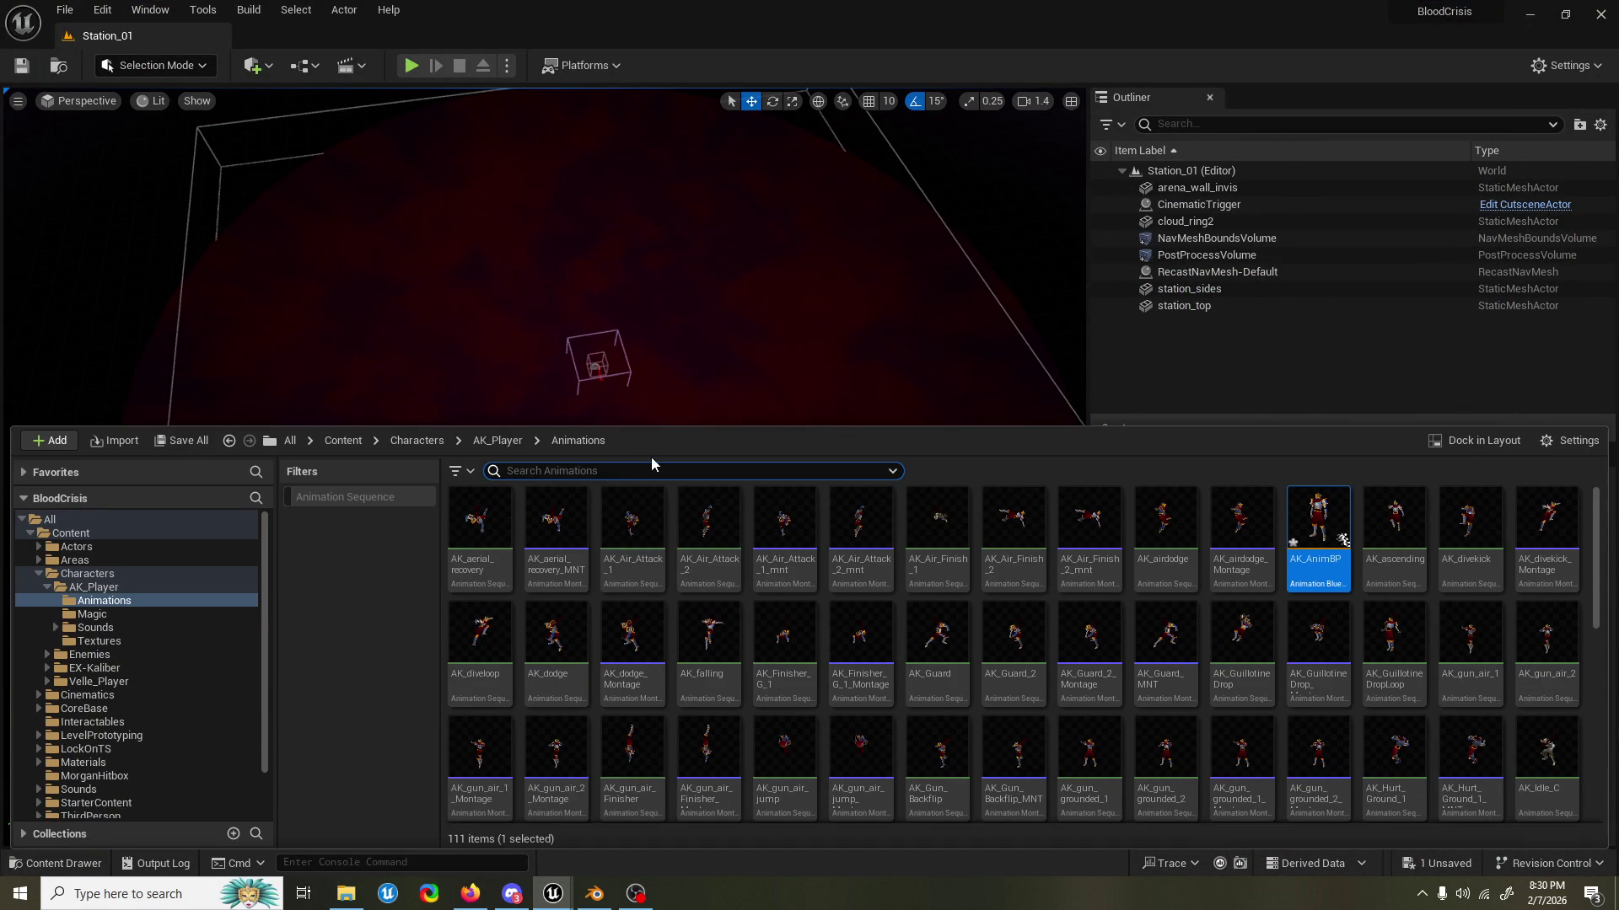
{"action": "type", "text": "neutral"}
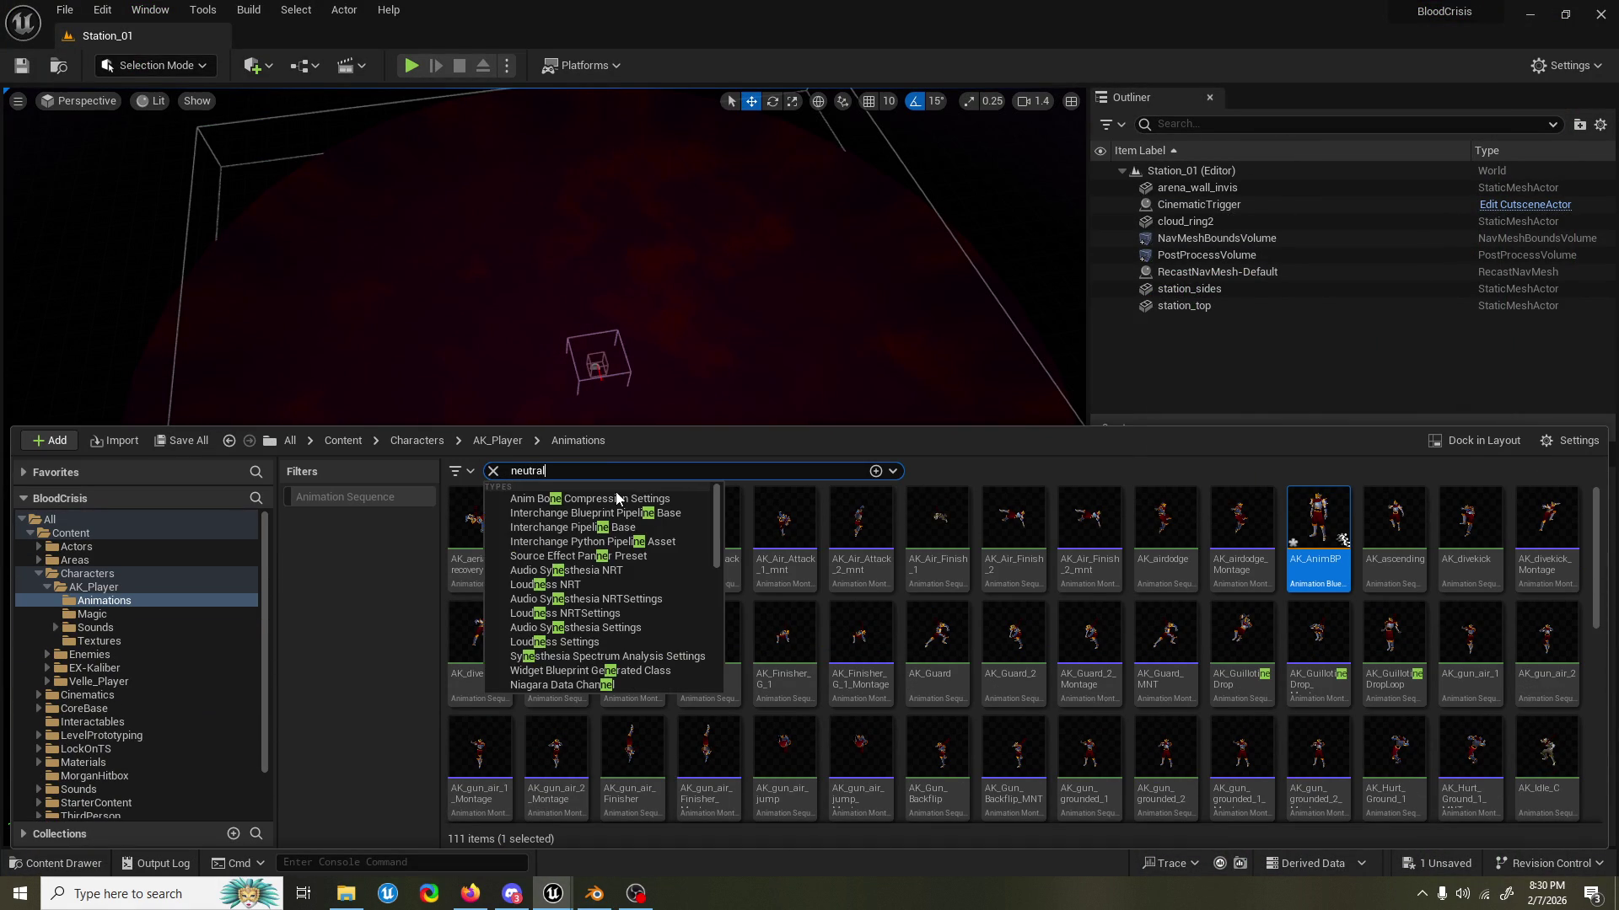
{"action": "key", "text": "Return"}
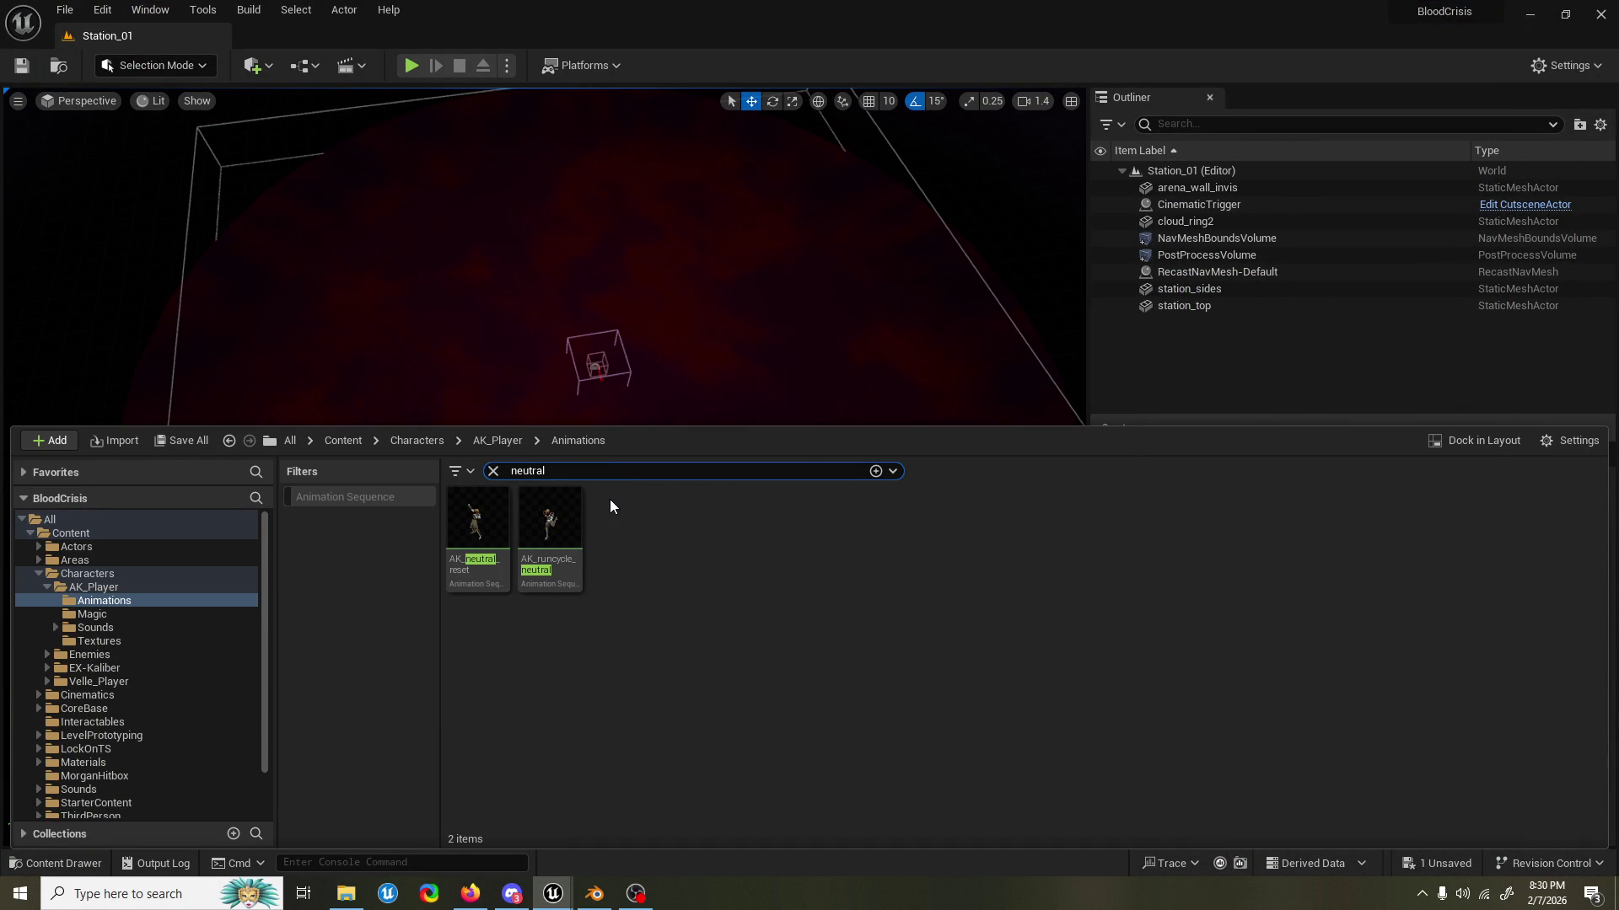
{"action": "left_click", "coordinate": [581, 516]}
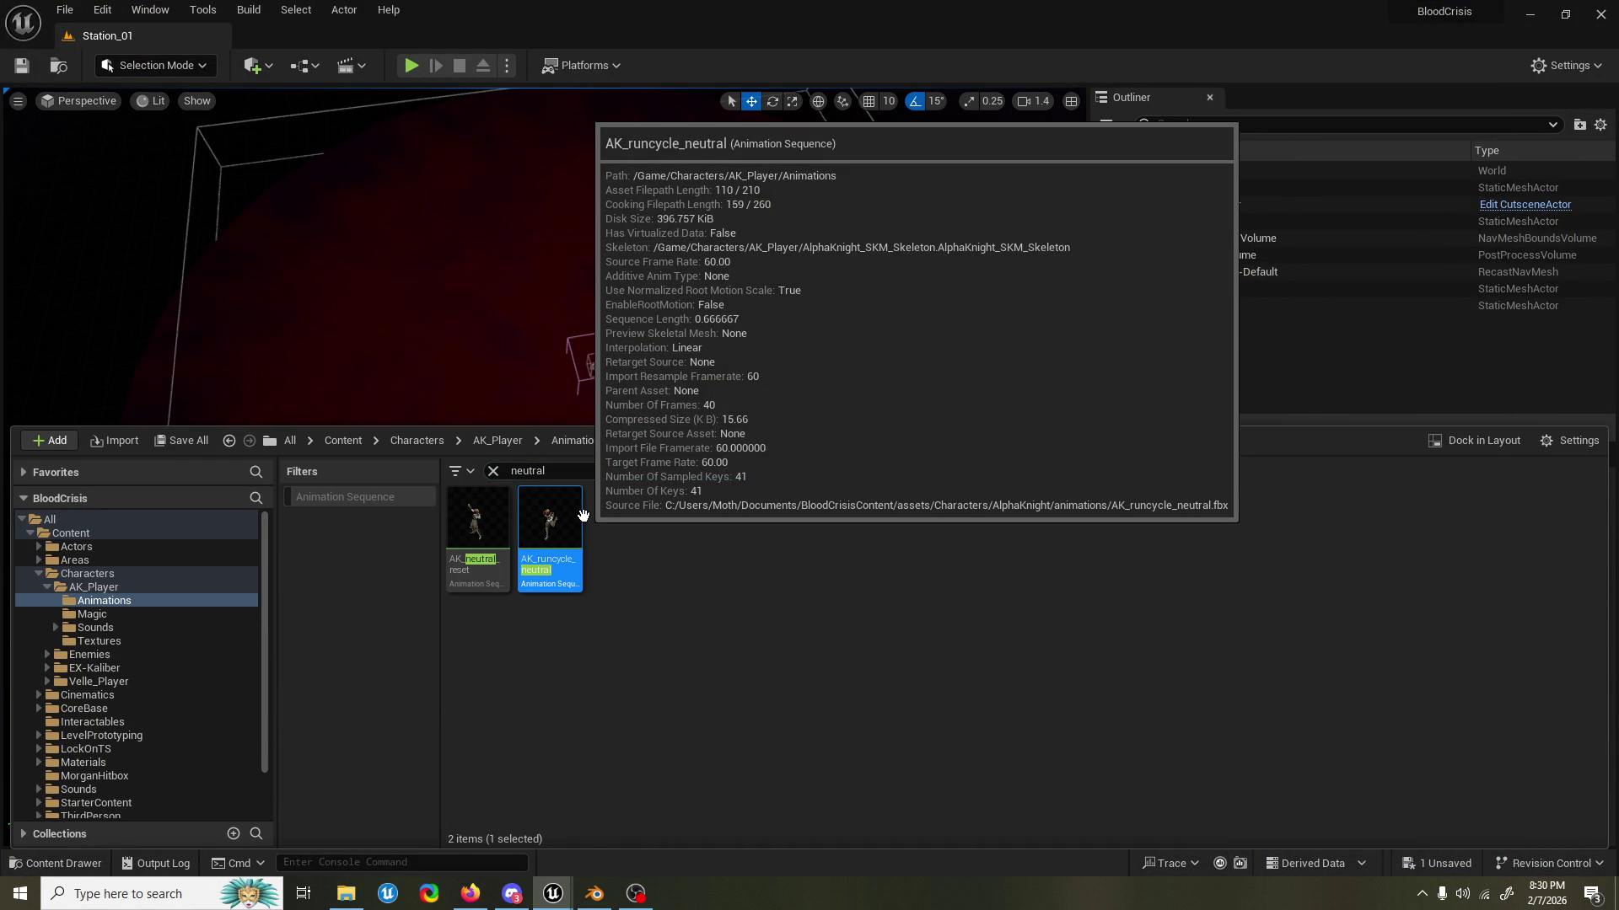
{"action": "right_click", "coordinate": [583, 515]}
{"action": "left_click", "coordinate": [553, 520]}
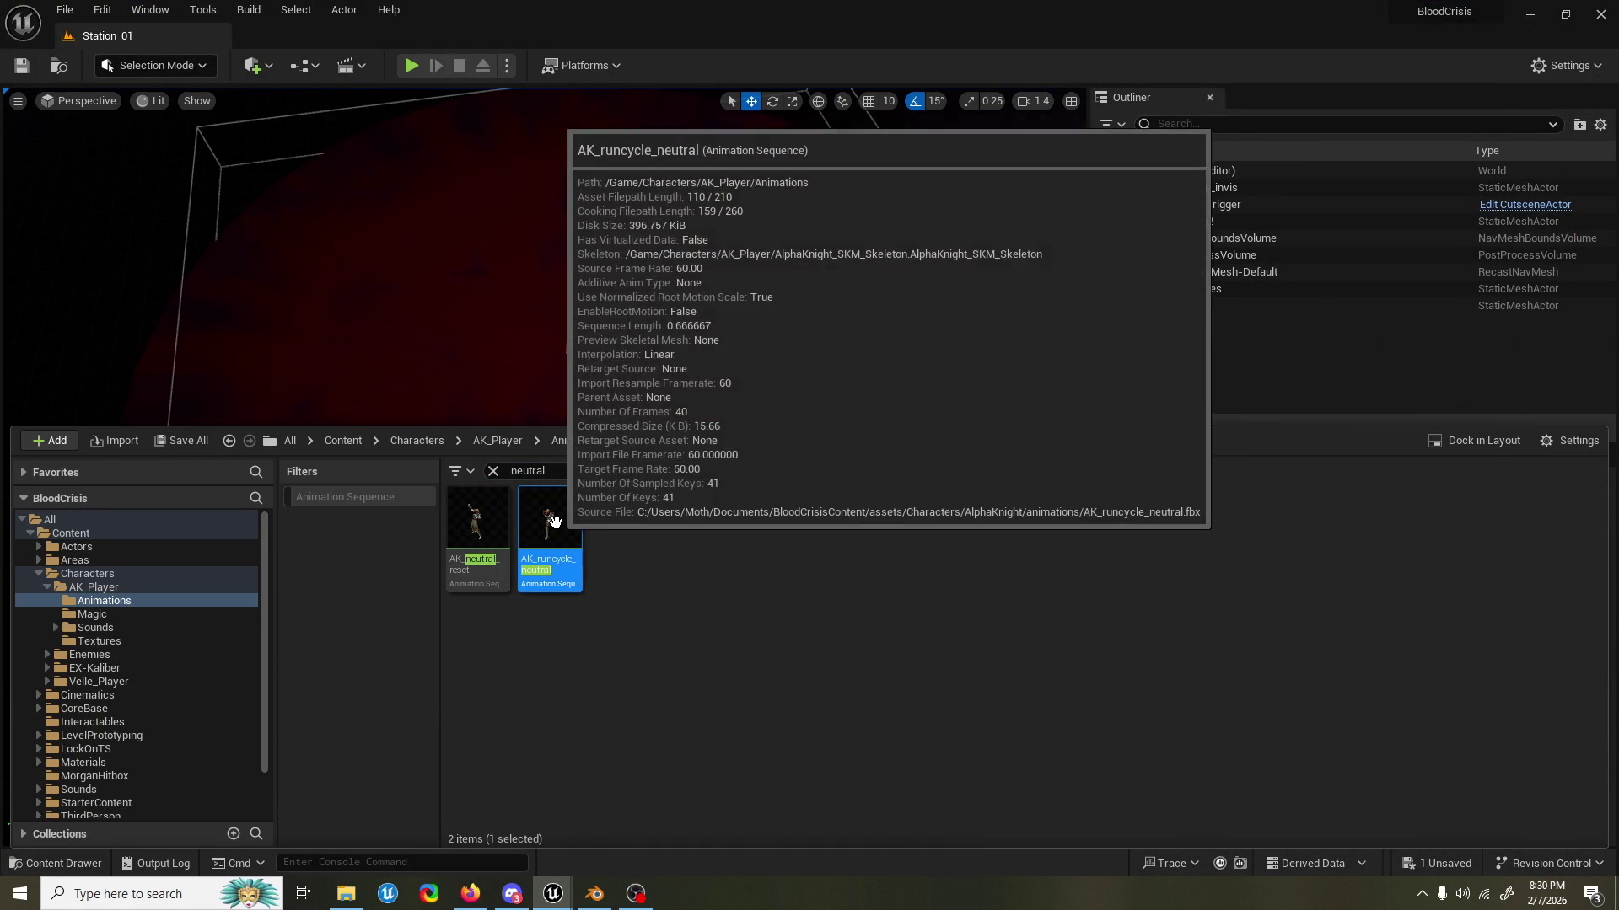
{"action": "double_click", "coordinate": [553, 521]}
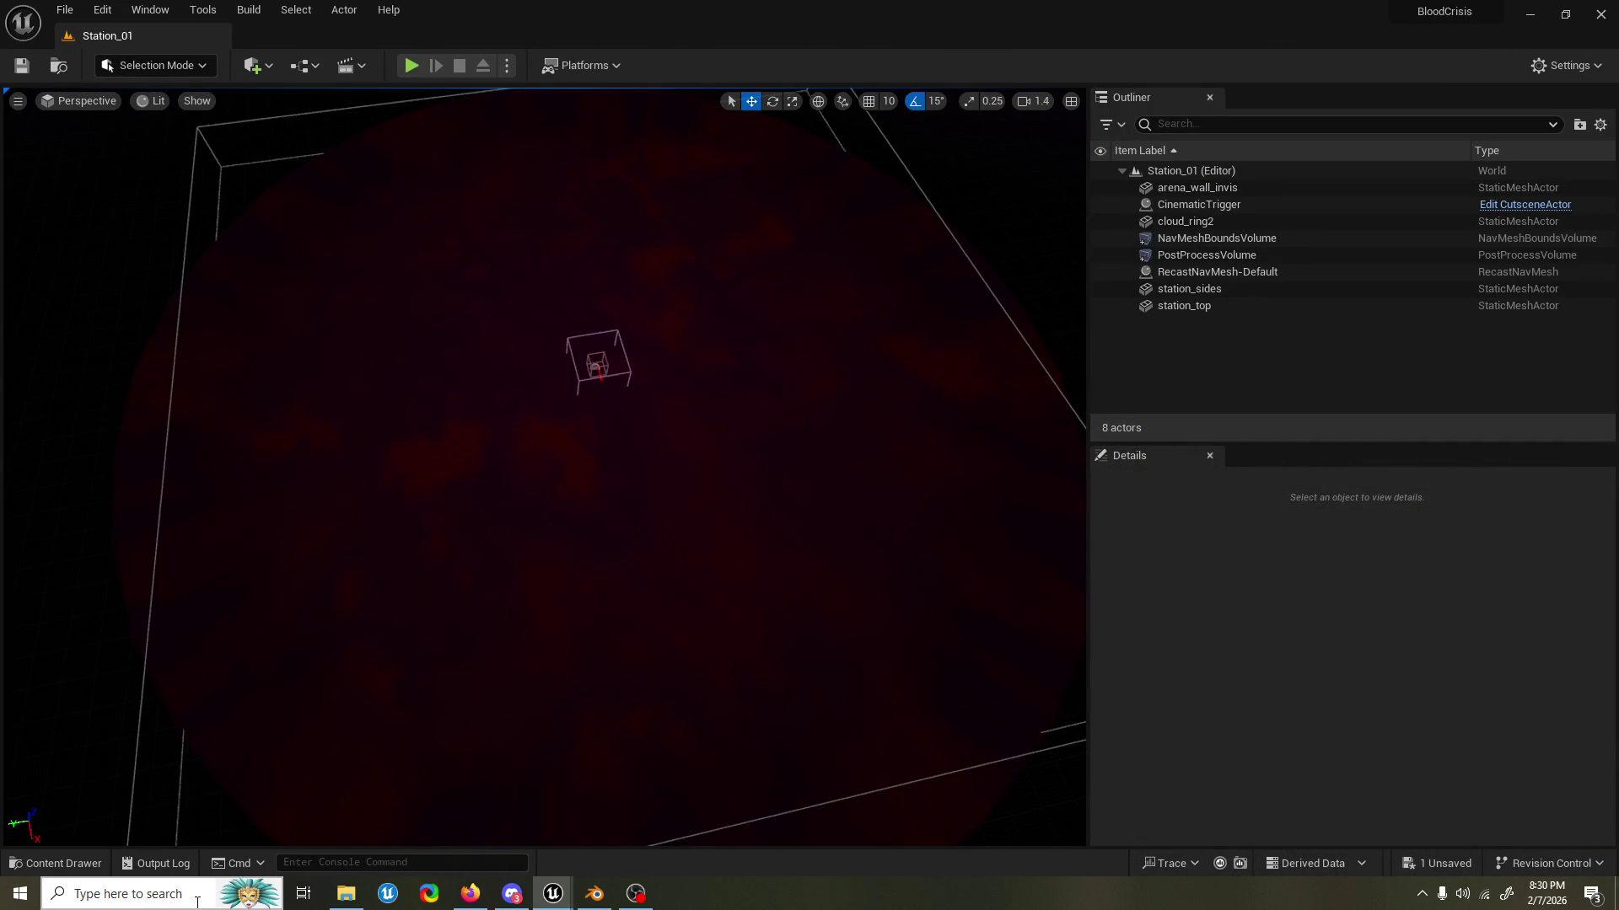
Create AK_runcycle_neutral_Montage from AK_runcycle_neutral and bring its montage editor forward.
{"action": "left_click", "coordinate": [66, 862]}
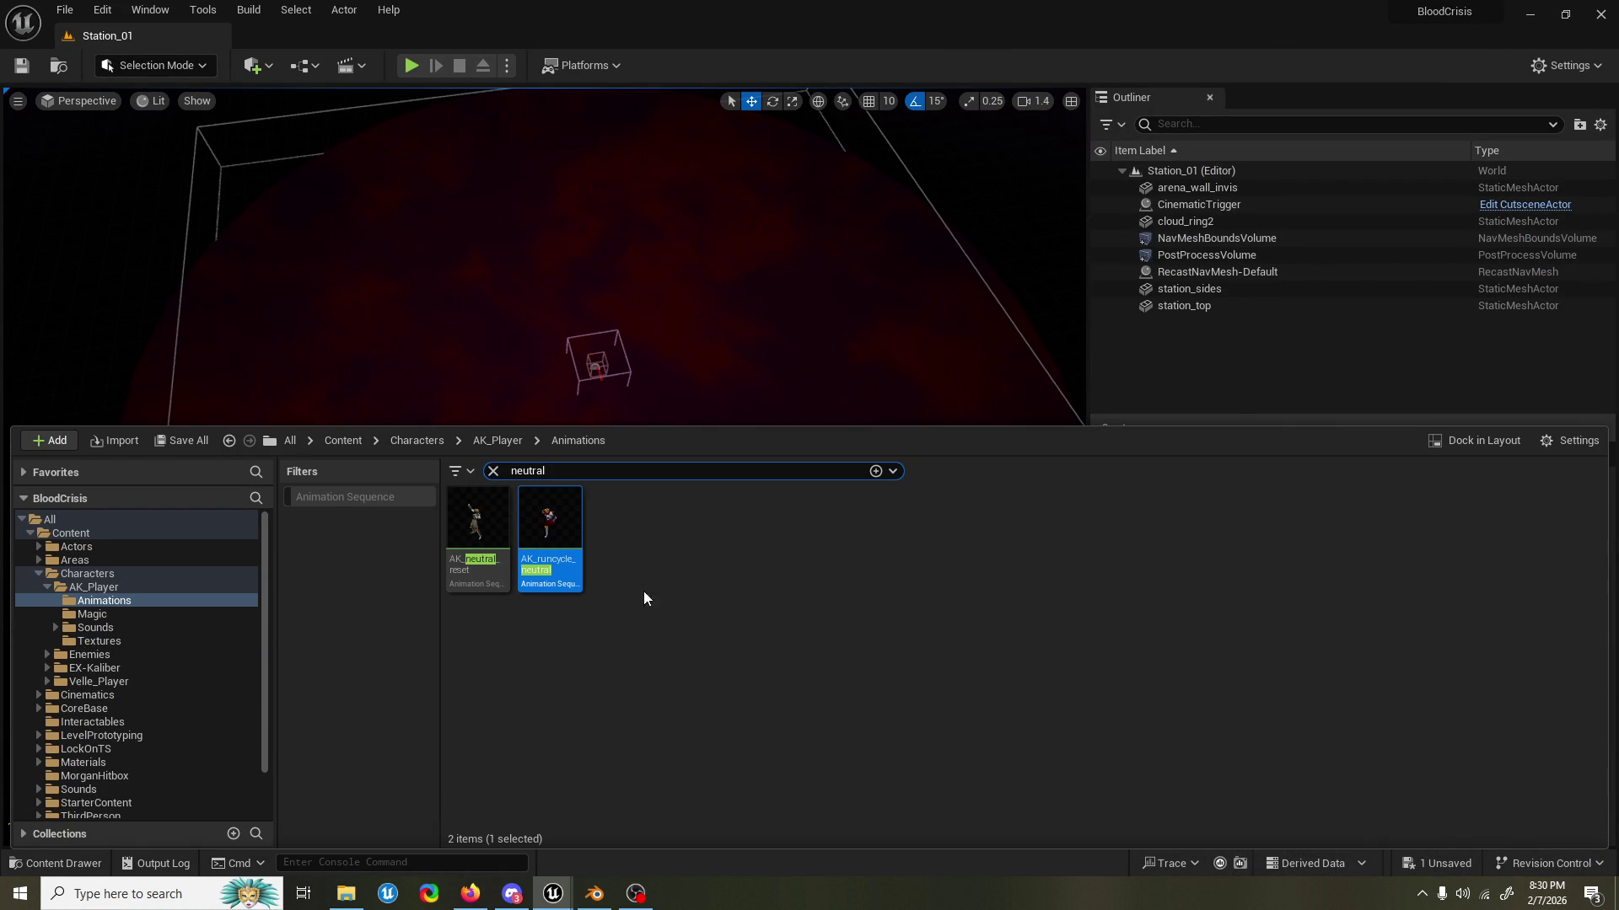
{"action": "right_click", "coordinate": [563, 526]}
{"action": "left_click", "coordinate": [715, 288]}
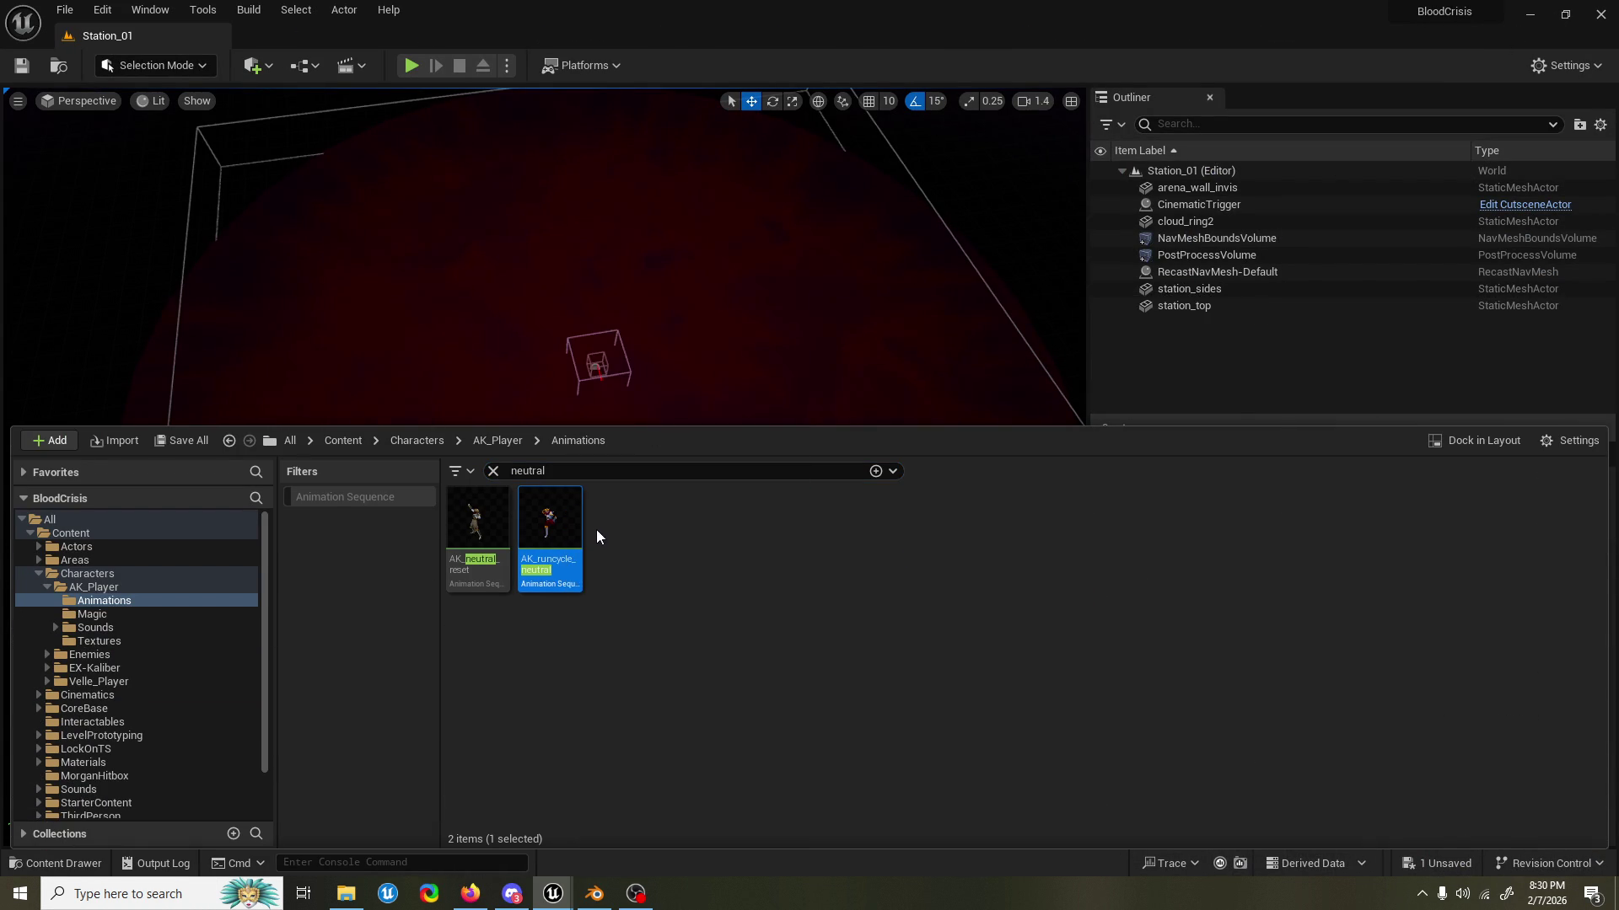
{"action": "left_click", "coordinate": [493, 471]}
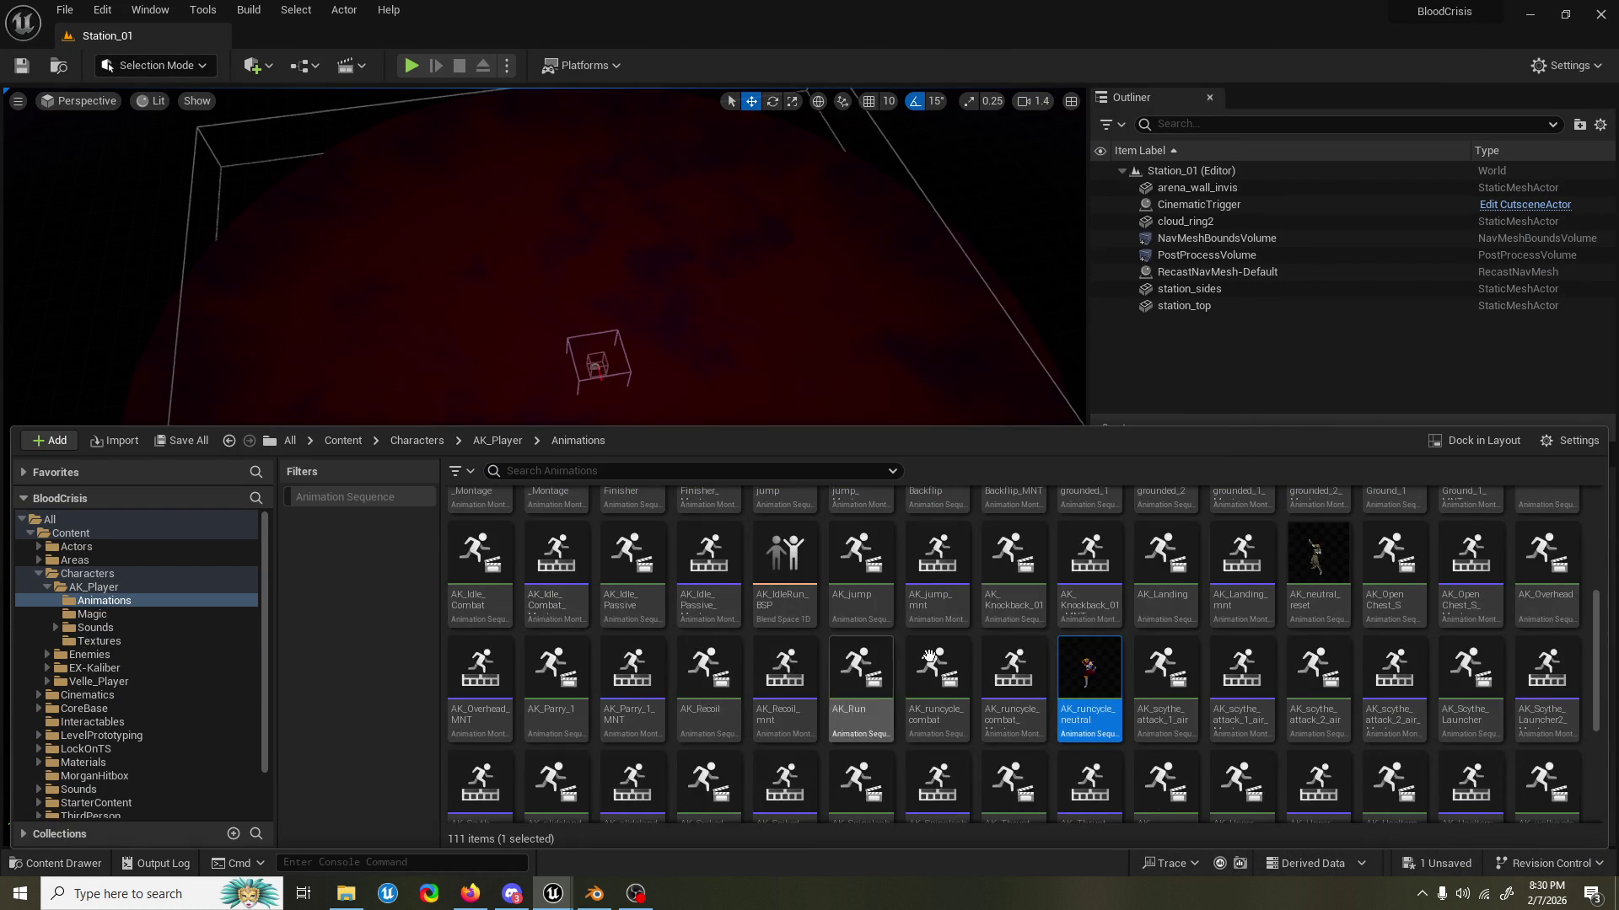
{"action": "right_click", "coordinate": [1091, 675]}
{"action": "mouse_move", "coordinate": [1217, 153]}
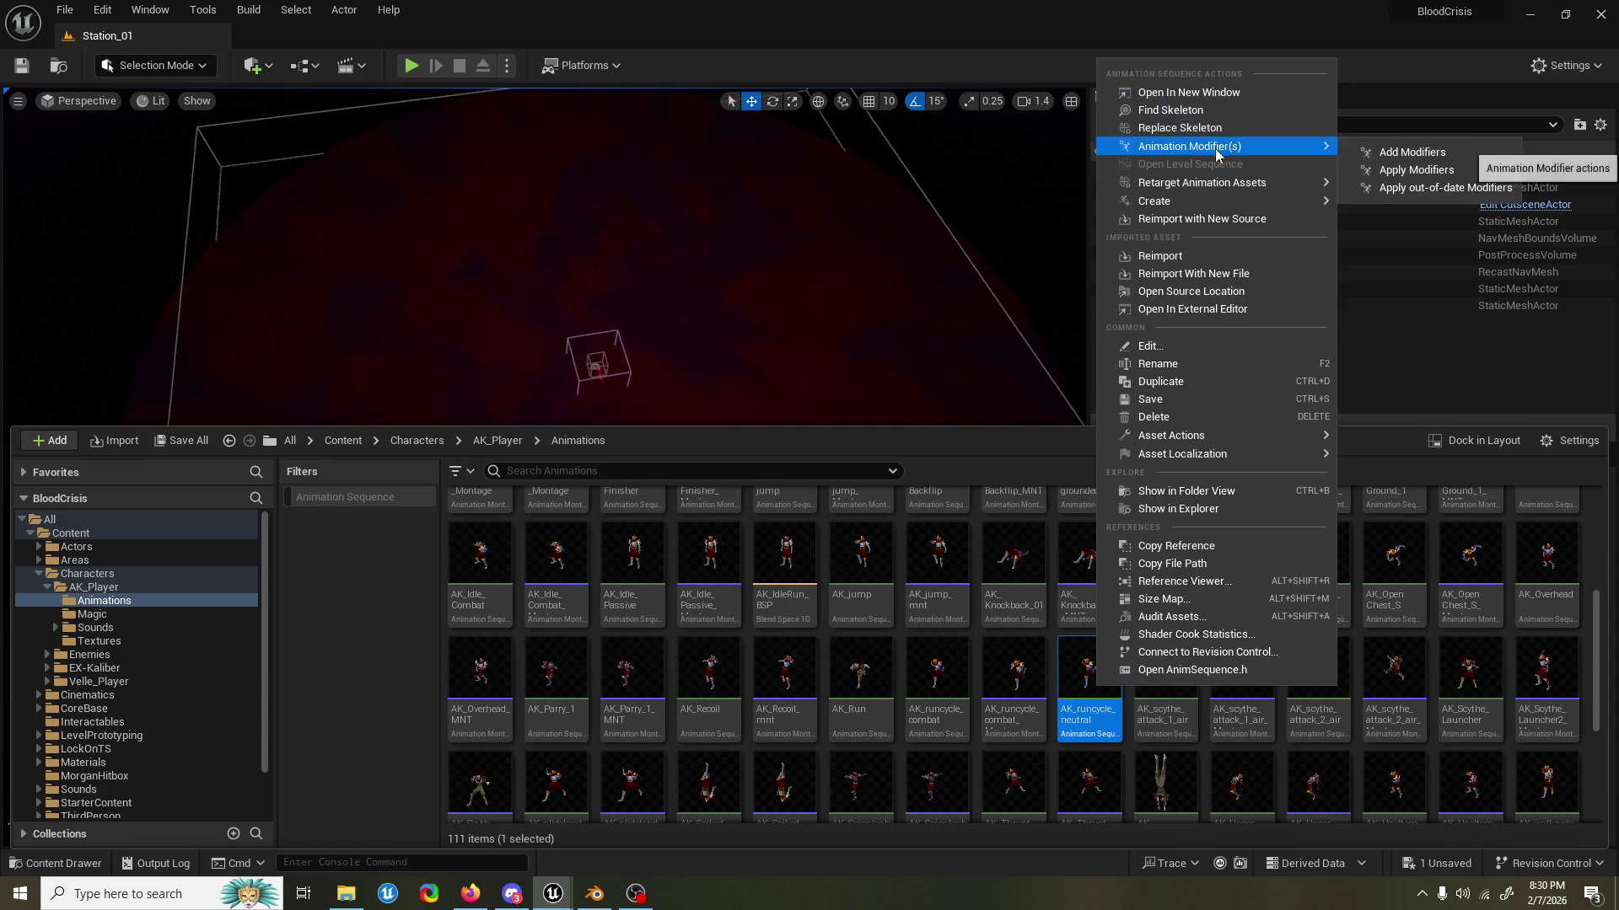
{"action": "mouse_move", "coordinate": [1214, 201]}
{"action": "left_click", "coordinate": [1424, 225]}
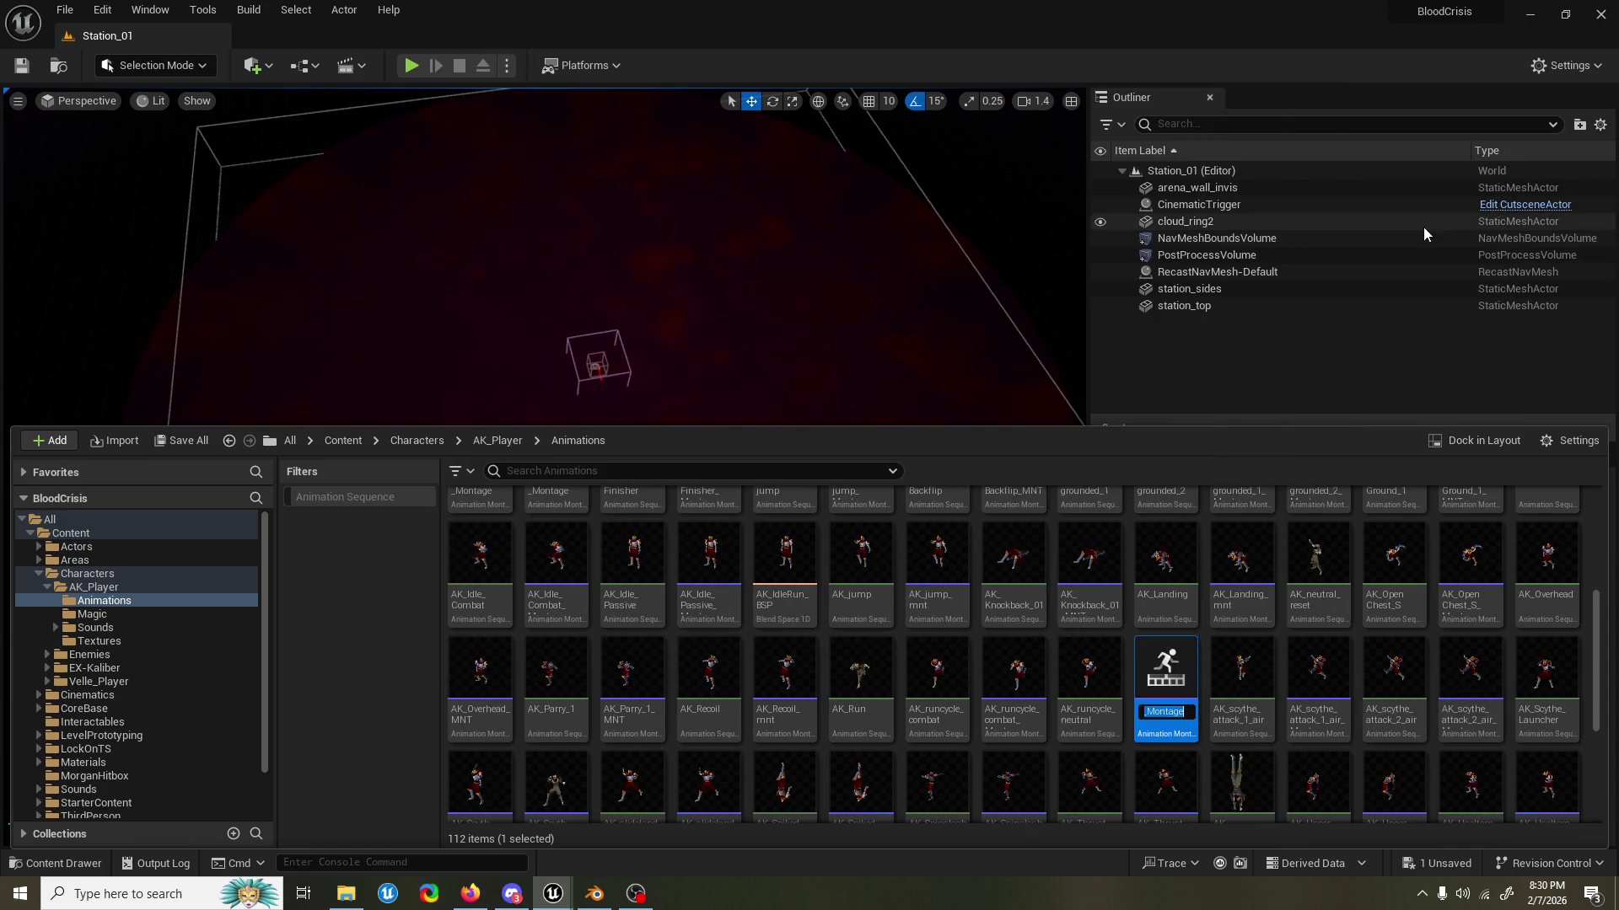
{"action": "key", "text": "Return"}
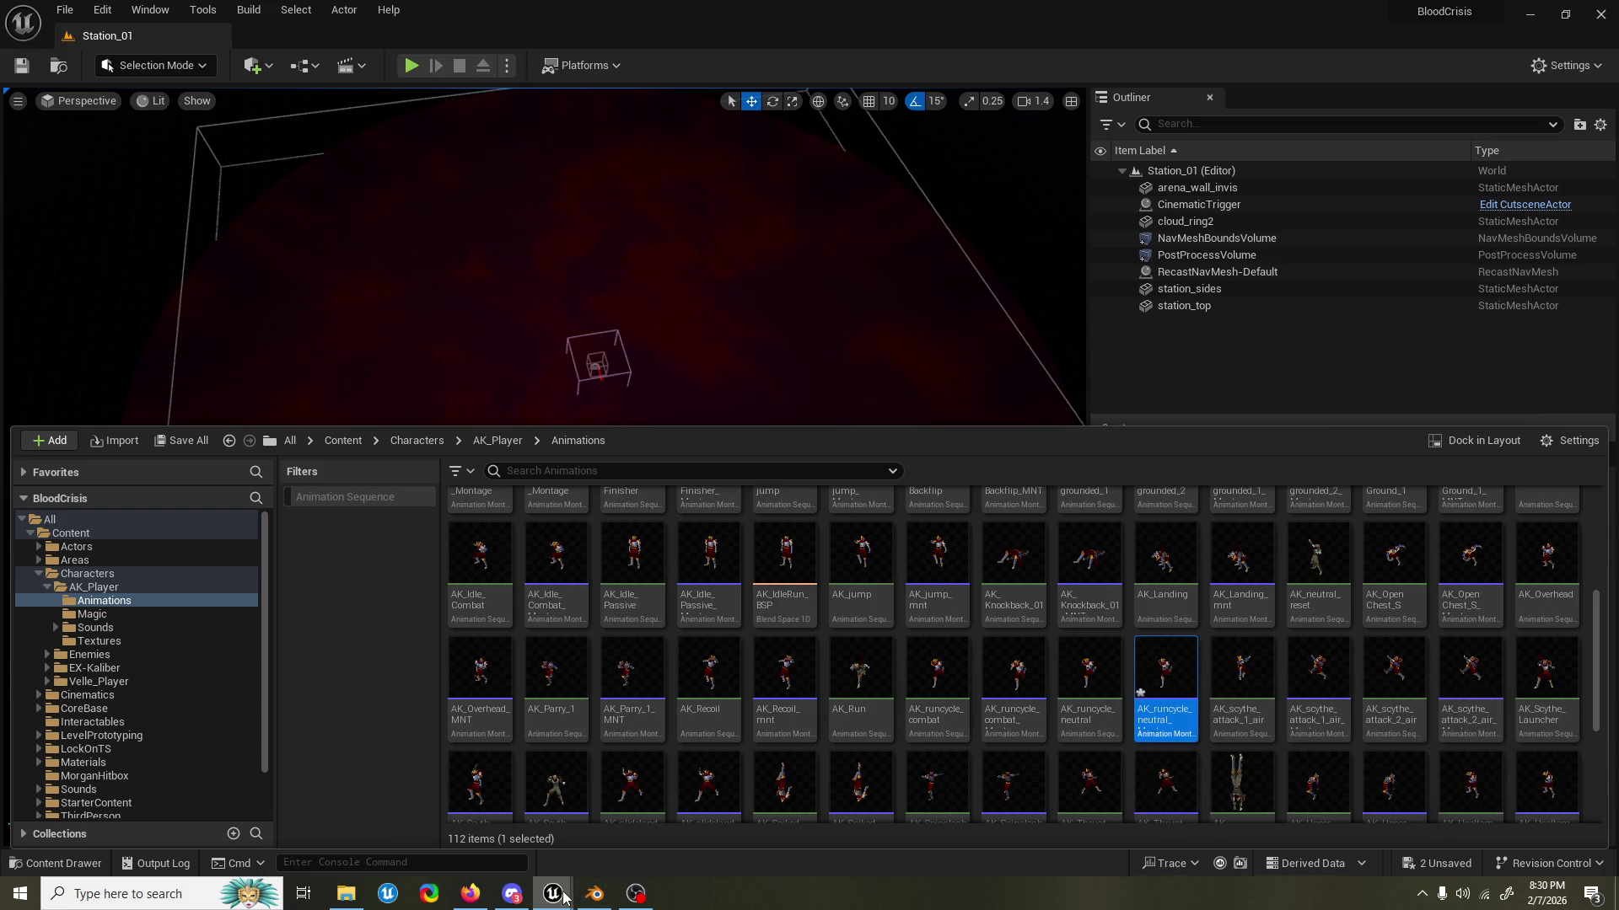
{"action": "mouse_move", "coordinate": [563, 895]}
{"action": "left_click", "coordinate": [674, 816]}
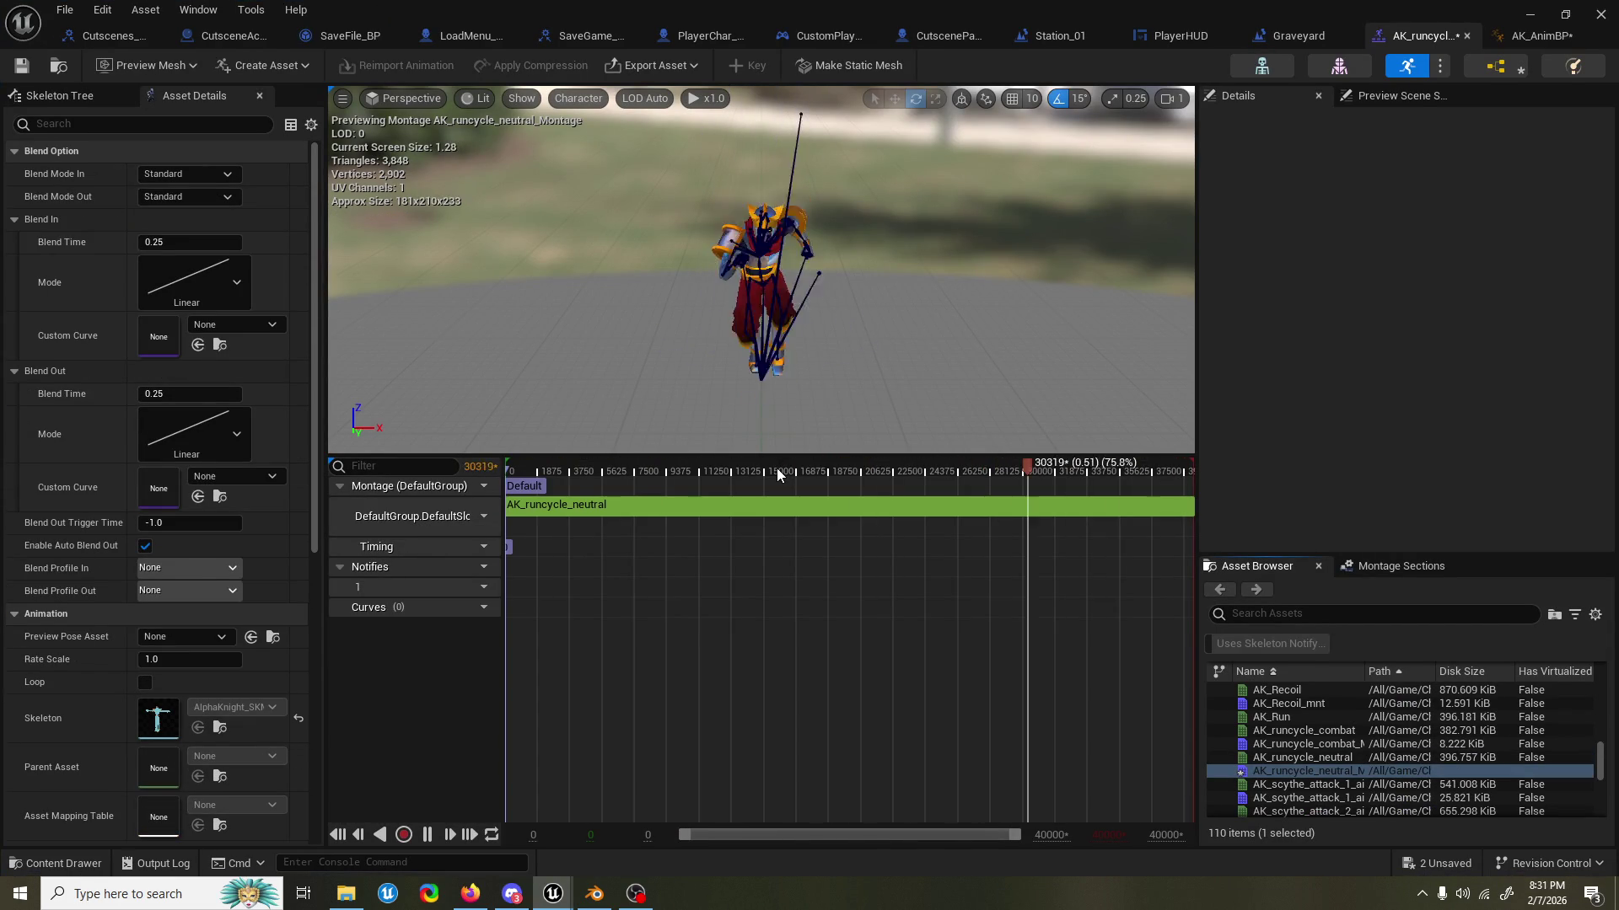
Open AK_IdleRun_BSP from the AK_AnimBP IdleRun graph and preview full run speed.
{"action": "left_click", "coordinate": [771, 511]}
{"action": "left_click", "coordinate": [1538, 35]}
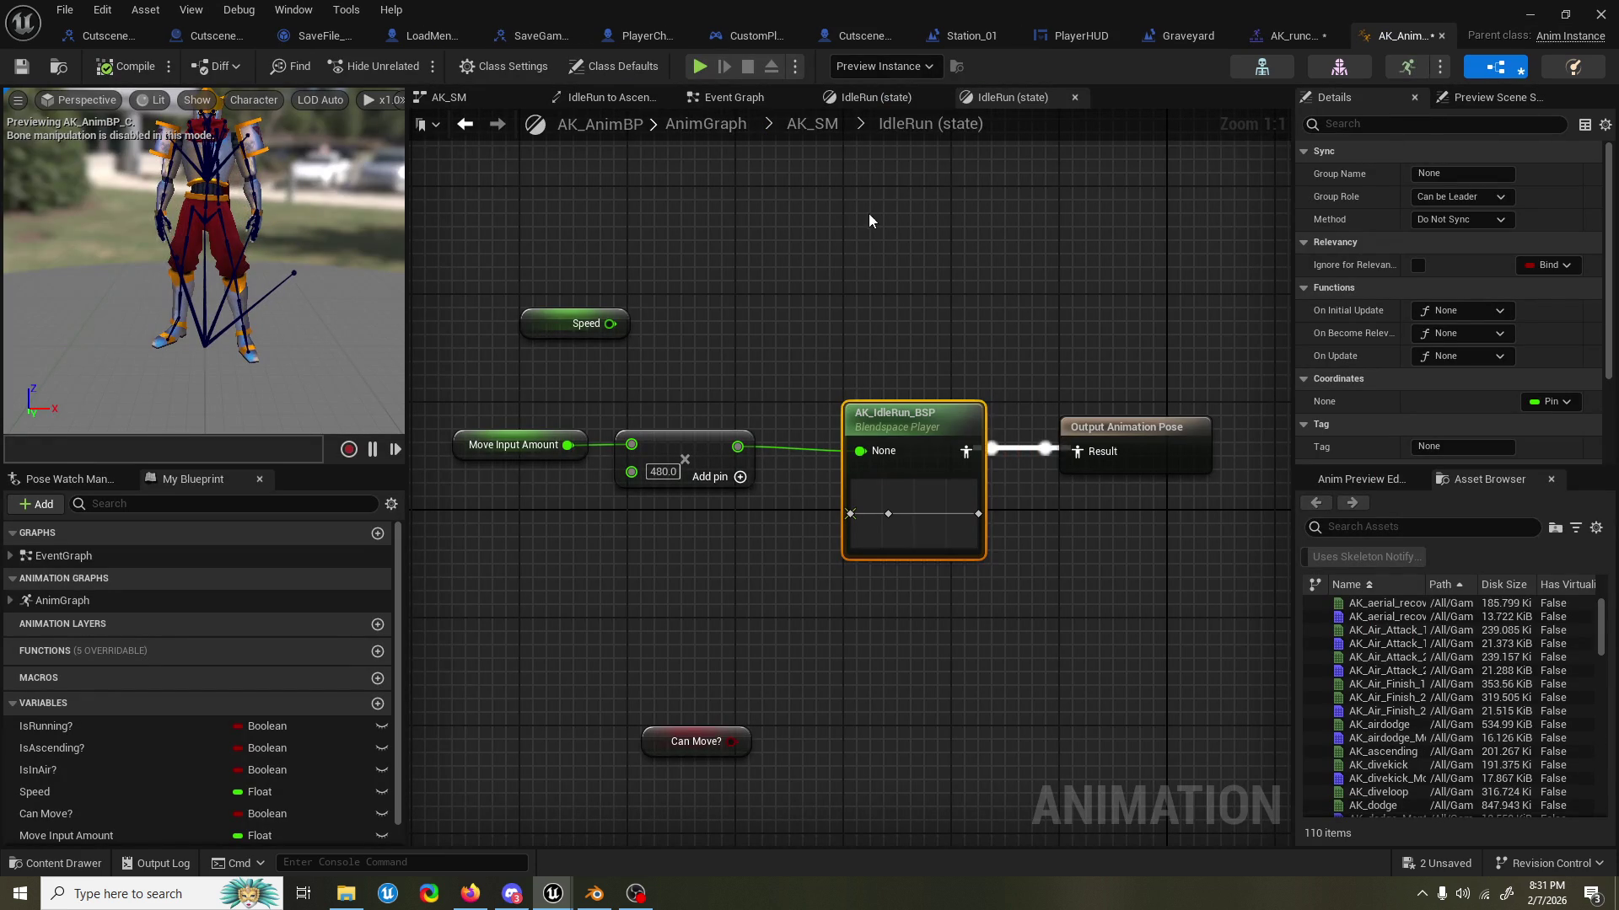
{"action": "double_click", "coordinate": [849, 507]}
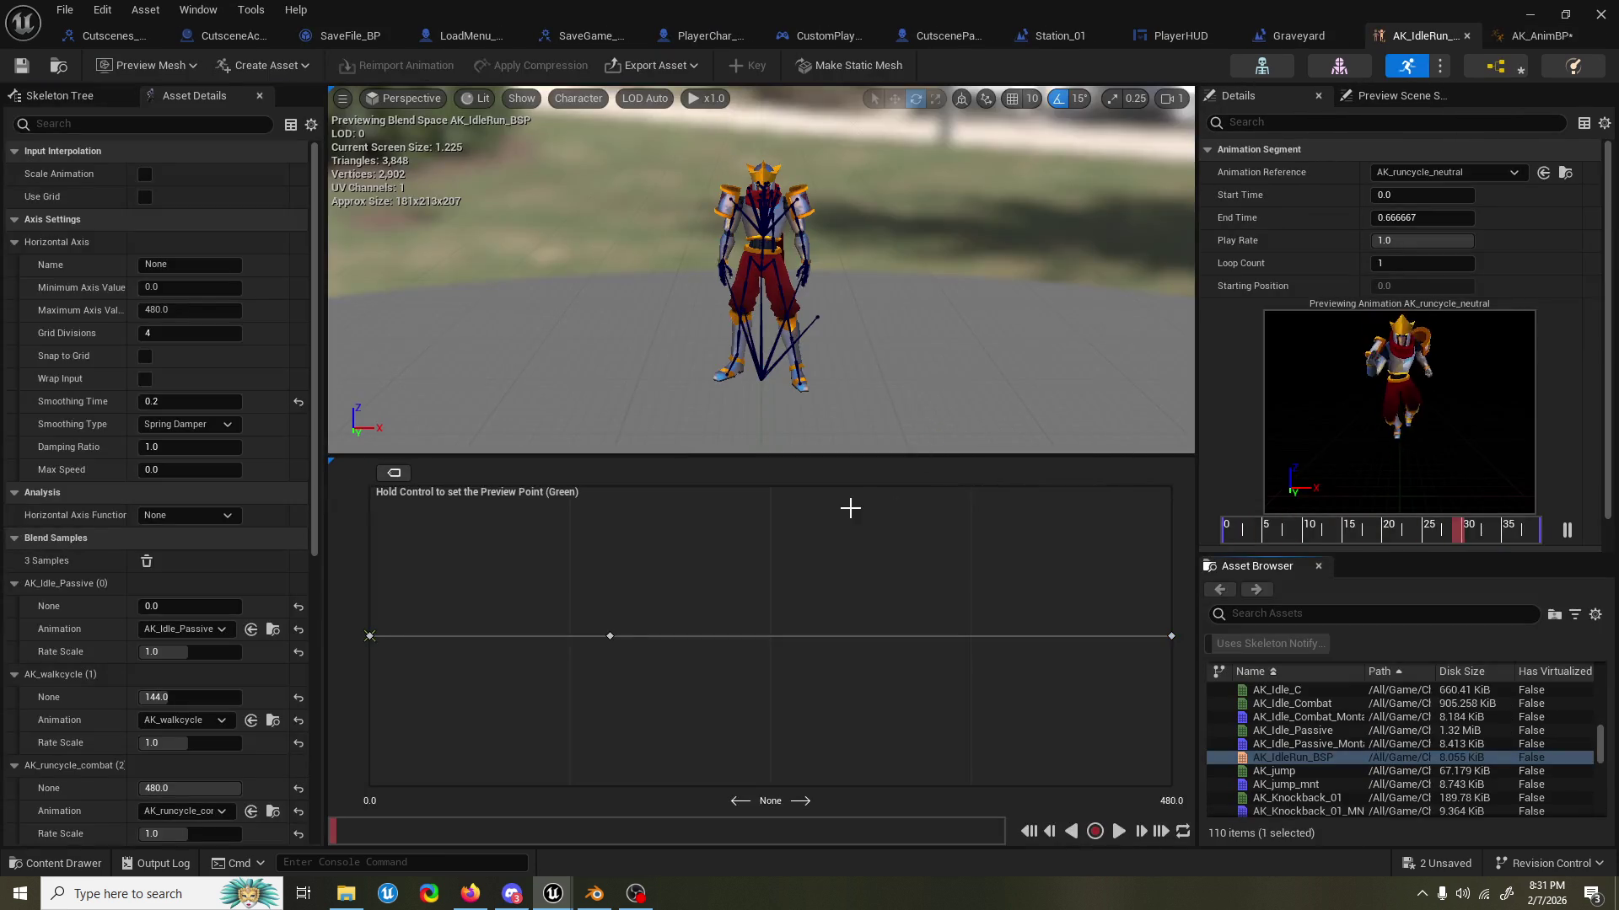
{"action": "key", "text": "ctrl"}
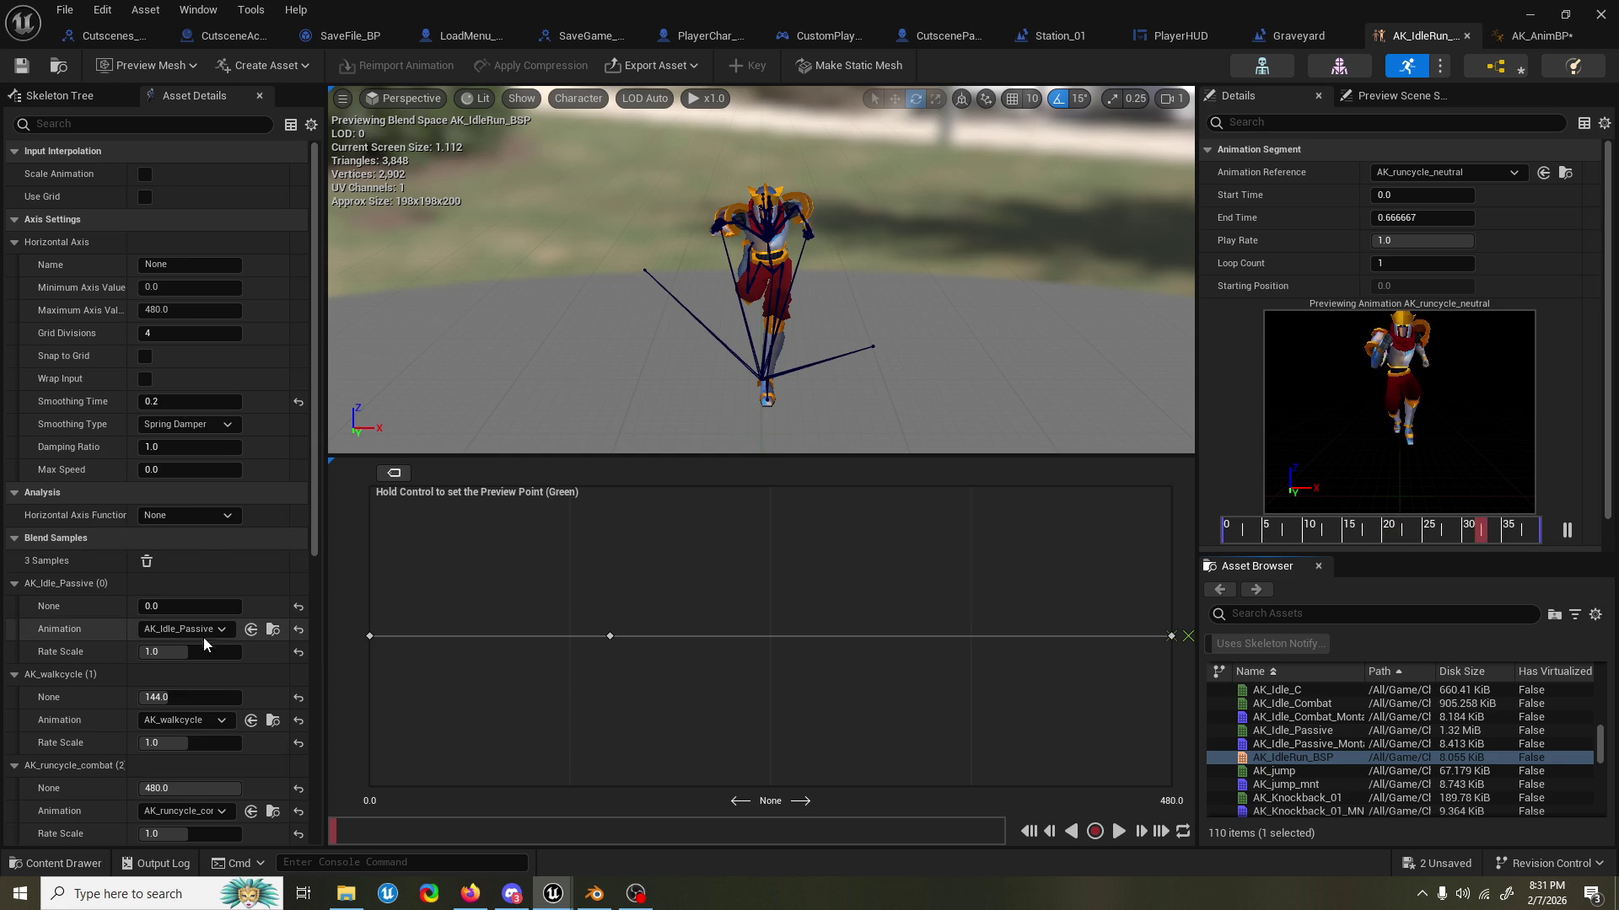
{"action": "scroll", "coordinate": [169, 725], "scroll_direction": "down", "scroll_amount": 2}
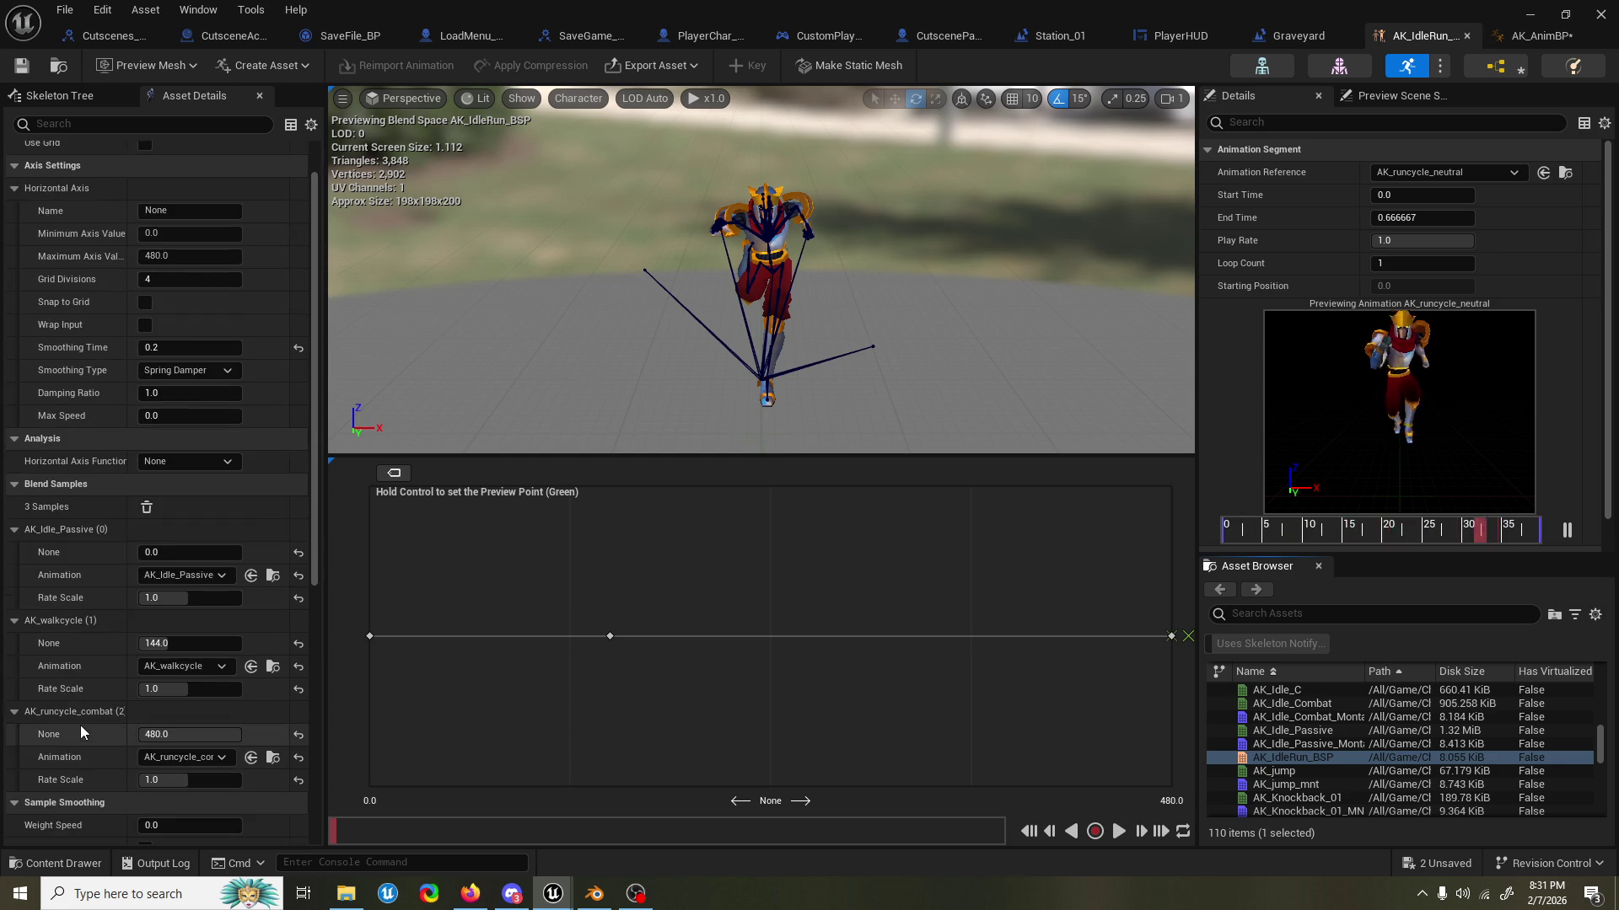
Set the third blend sample to AK_runcycle_neutral, save, and play Station_01.
{"action": "left_click", "coordinate": [220, 759]}
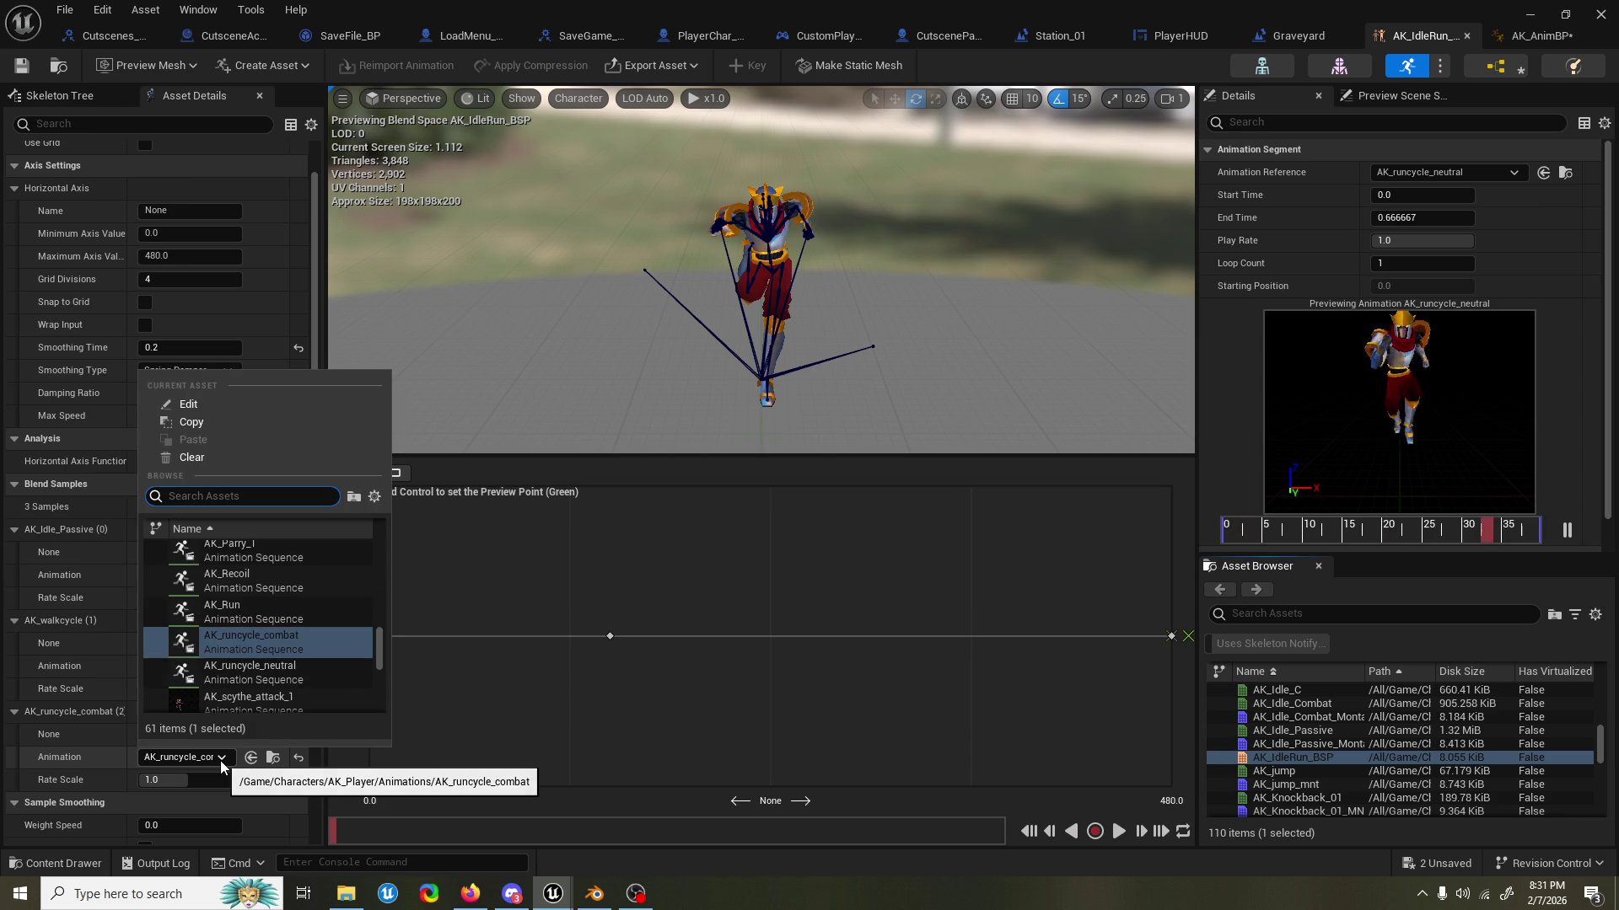
{"action": "type", "text": "neutra"}
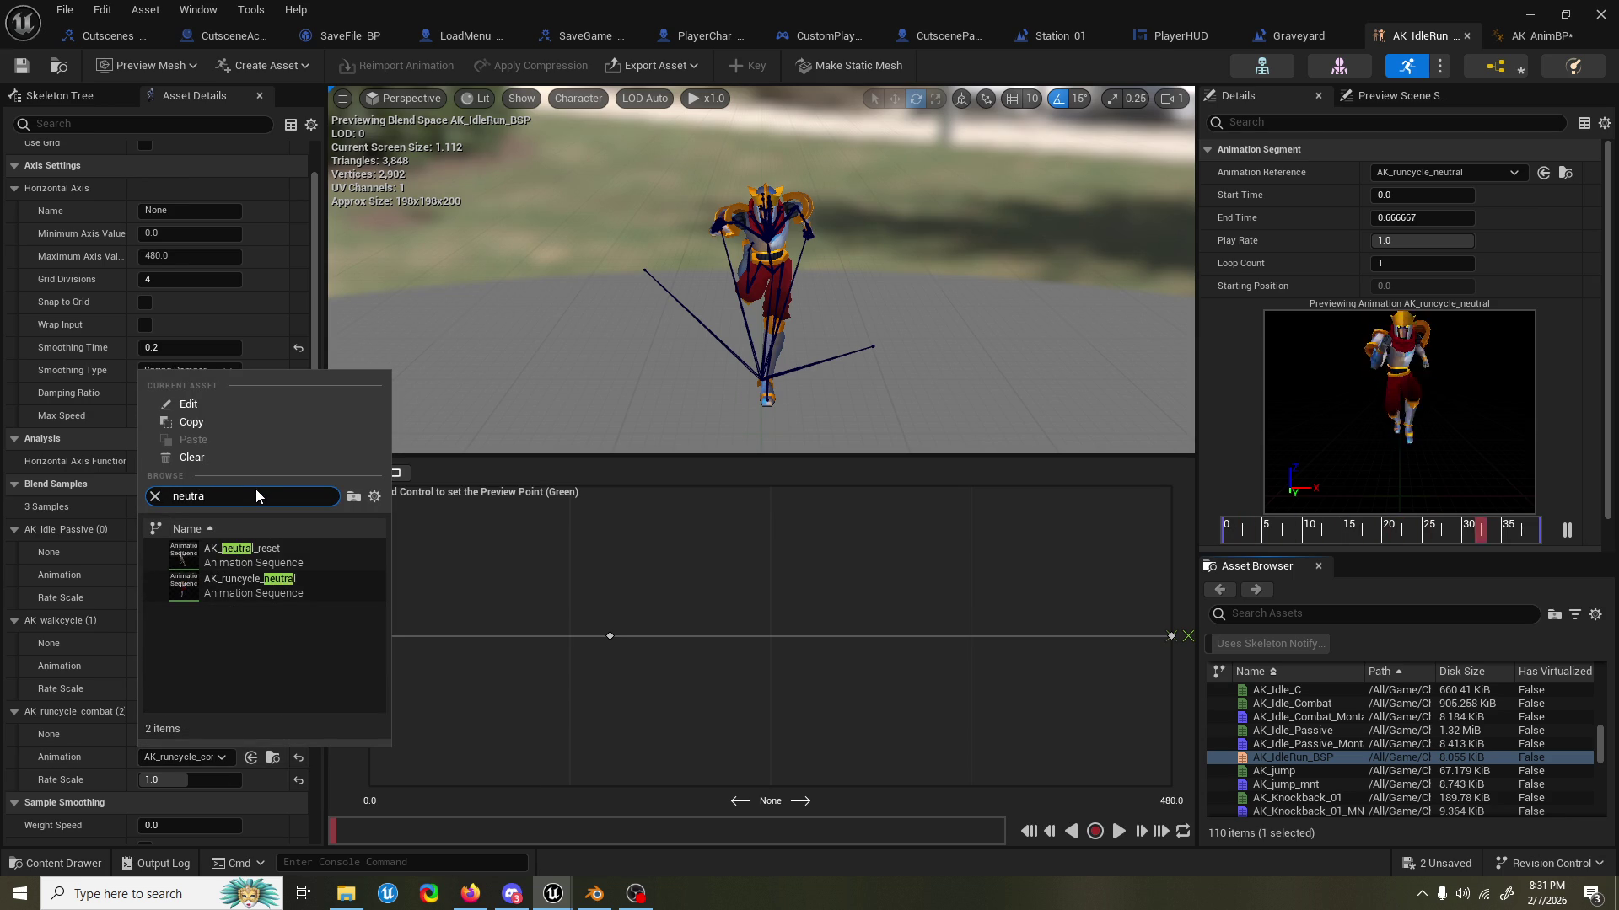
{"action": "left_click", "coordinate": [249, 582]}
{"action": "key", "text": "ctrl+s"}
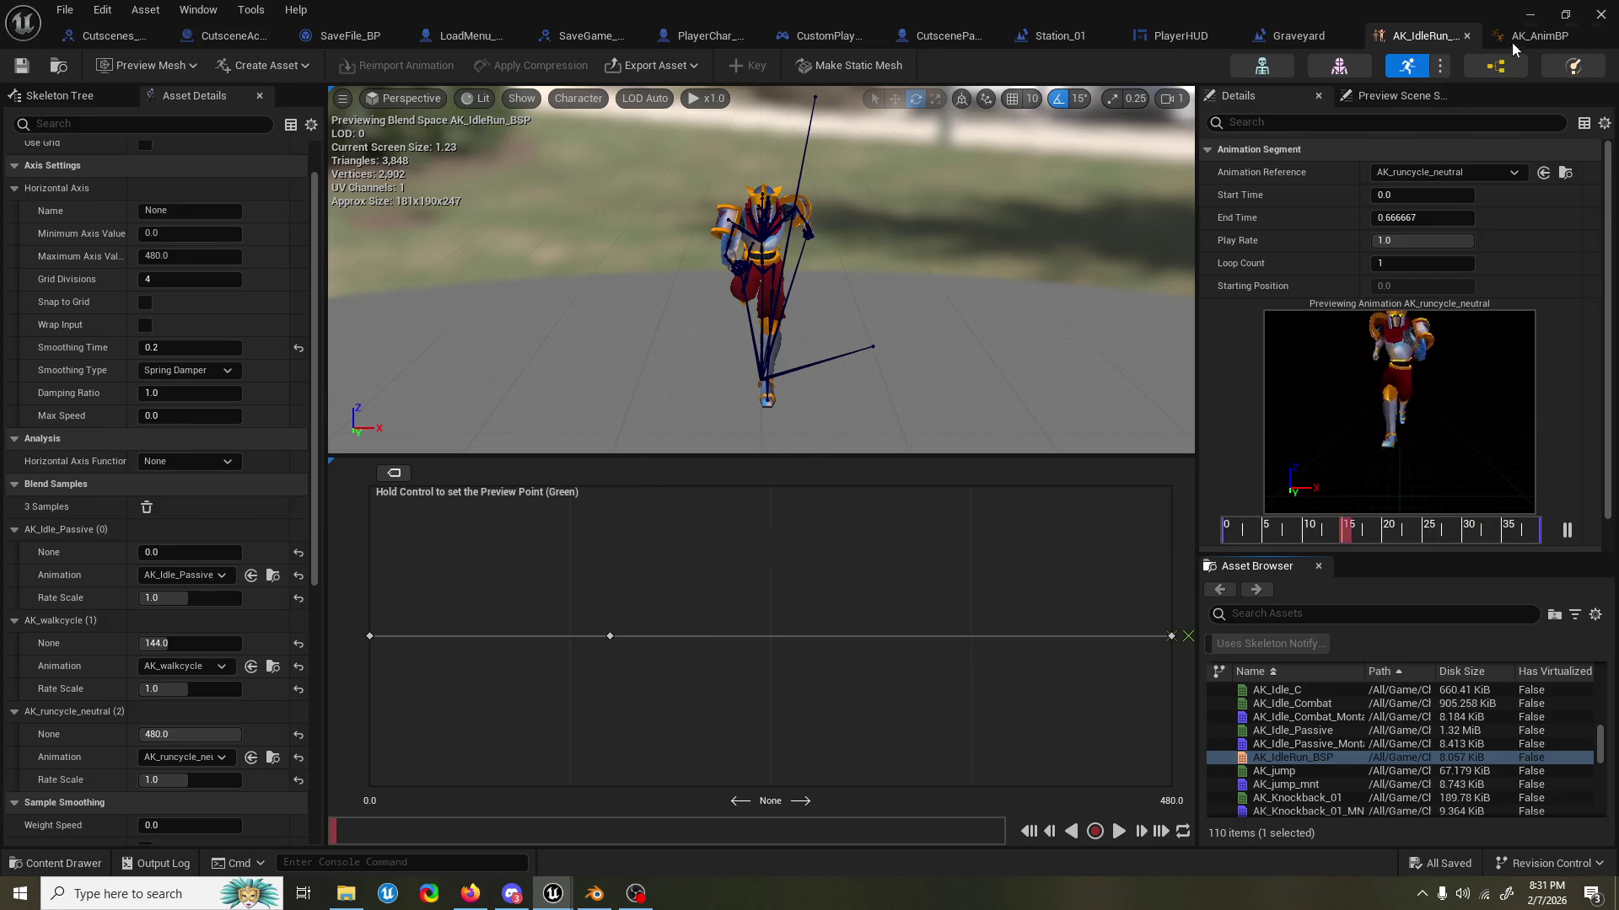
{"action": "key", "text": "alt+Tab"}
{"action": "left_click", "coordinate": [417, 74]}
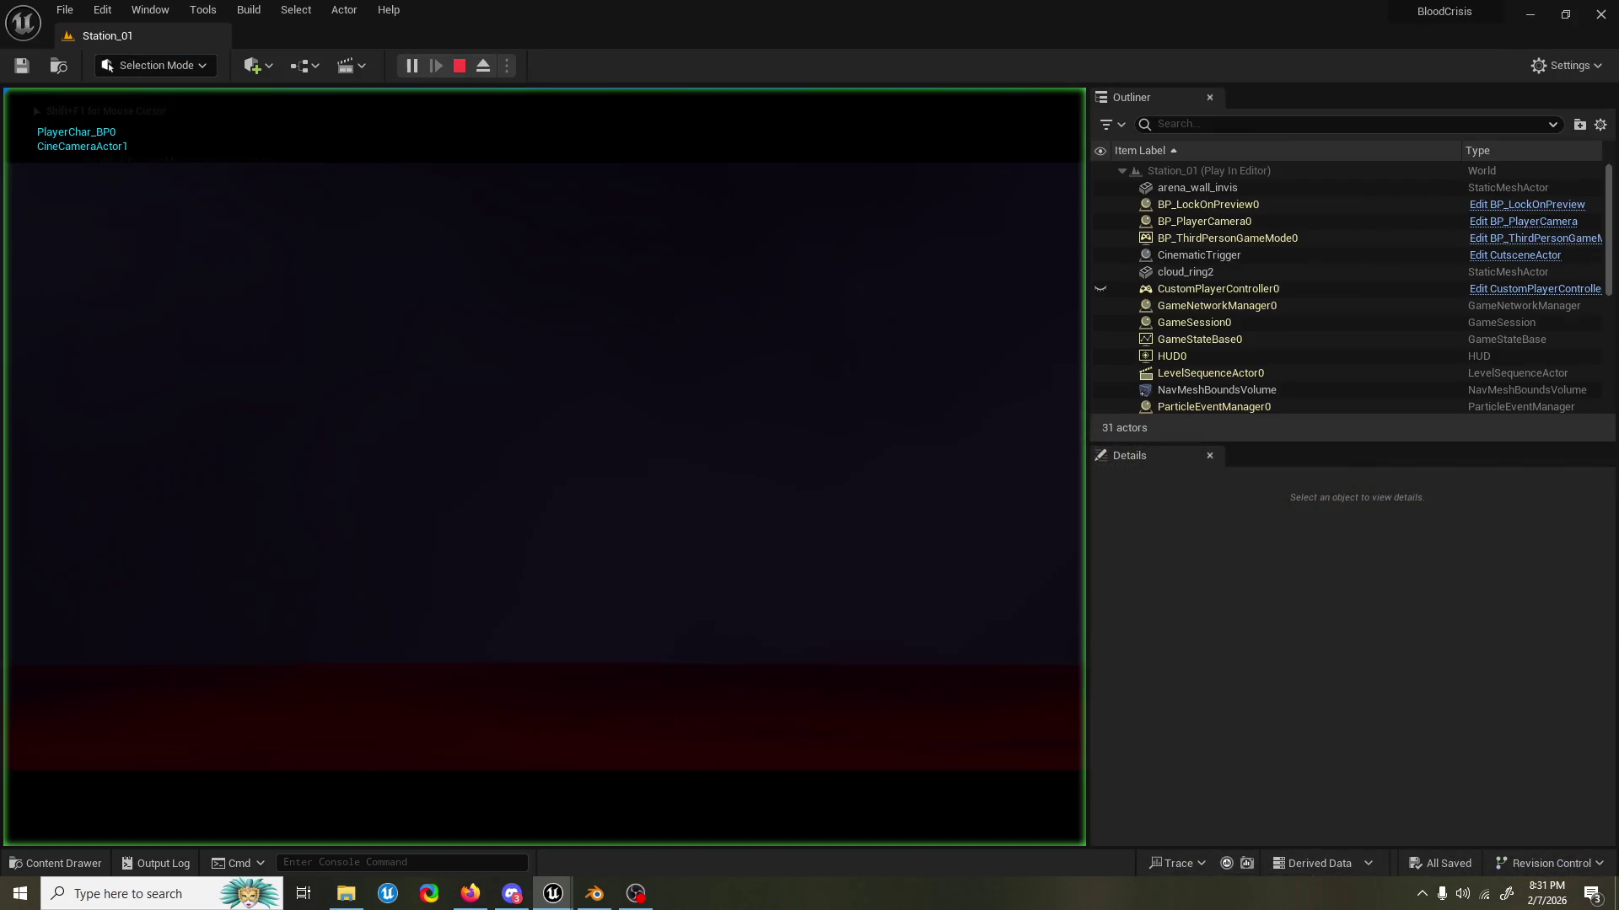
Skip the cutscene, then run, dash, swirl-attack and leap with the knight using D, W and Space.
{"action": "key", "text": "Return"}
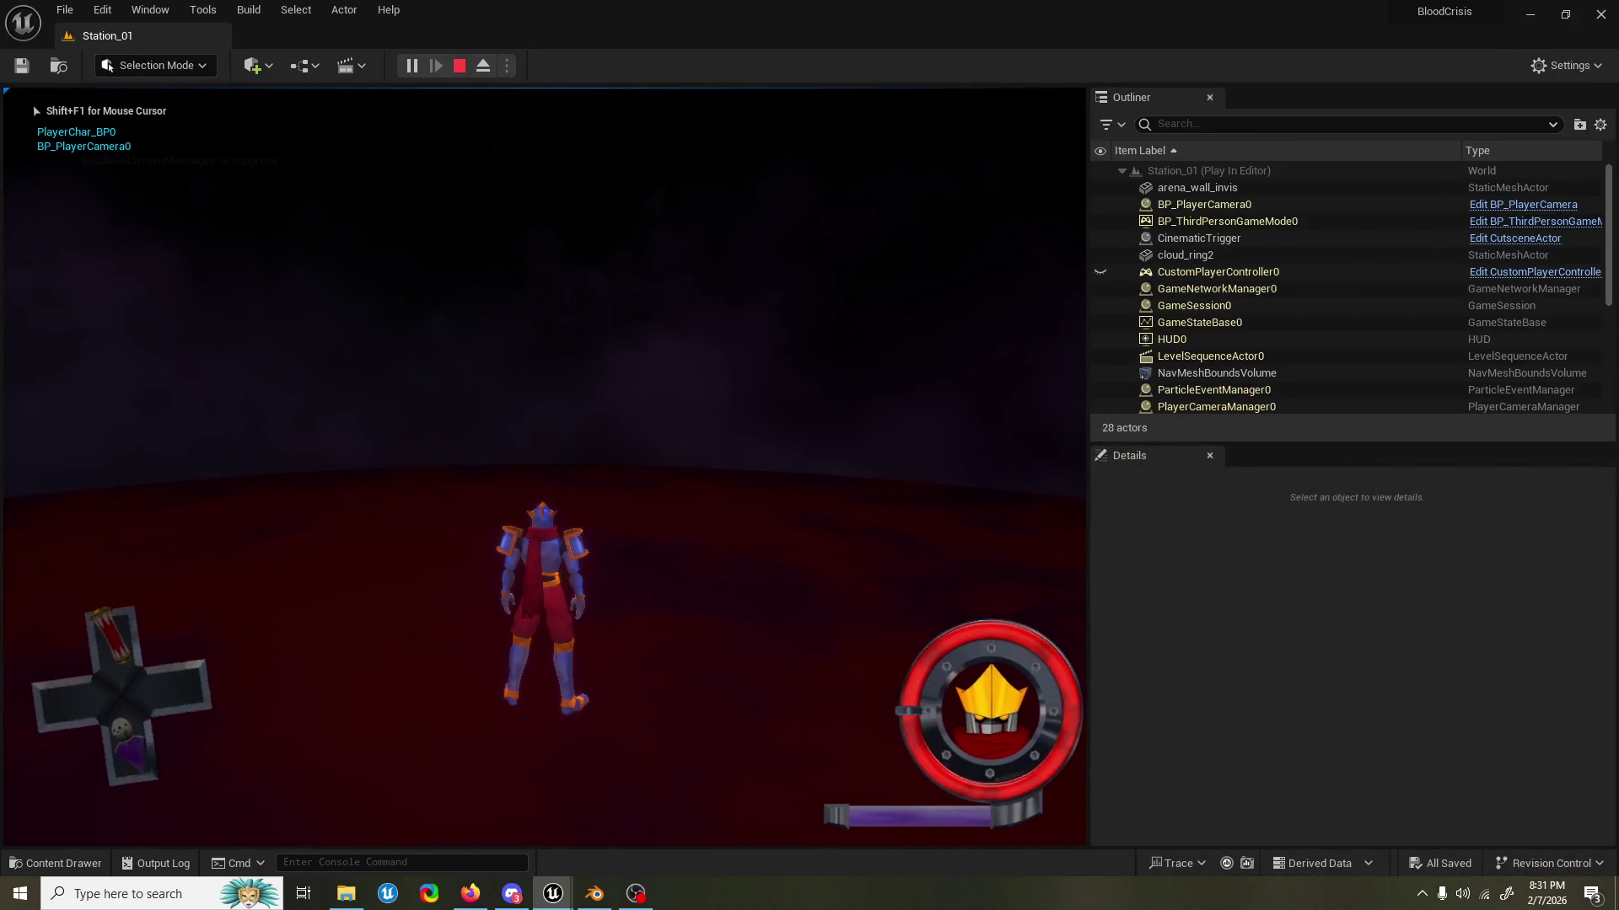
{"action": "key", "text": "d"}
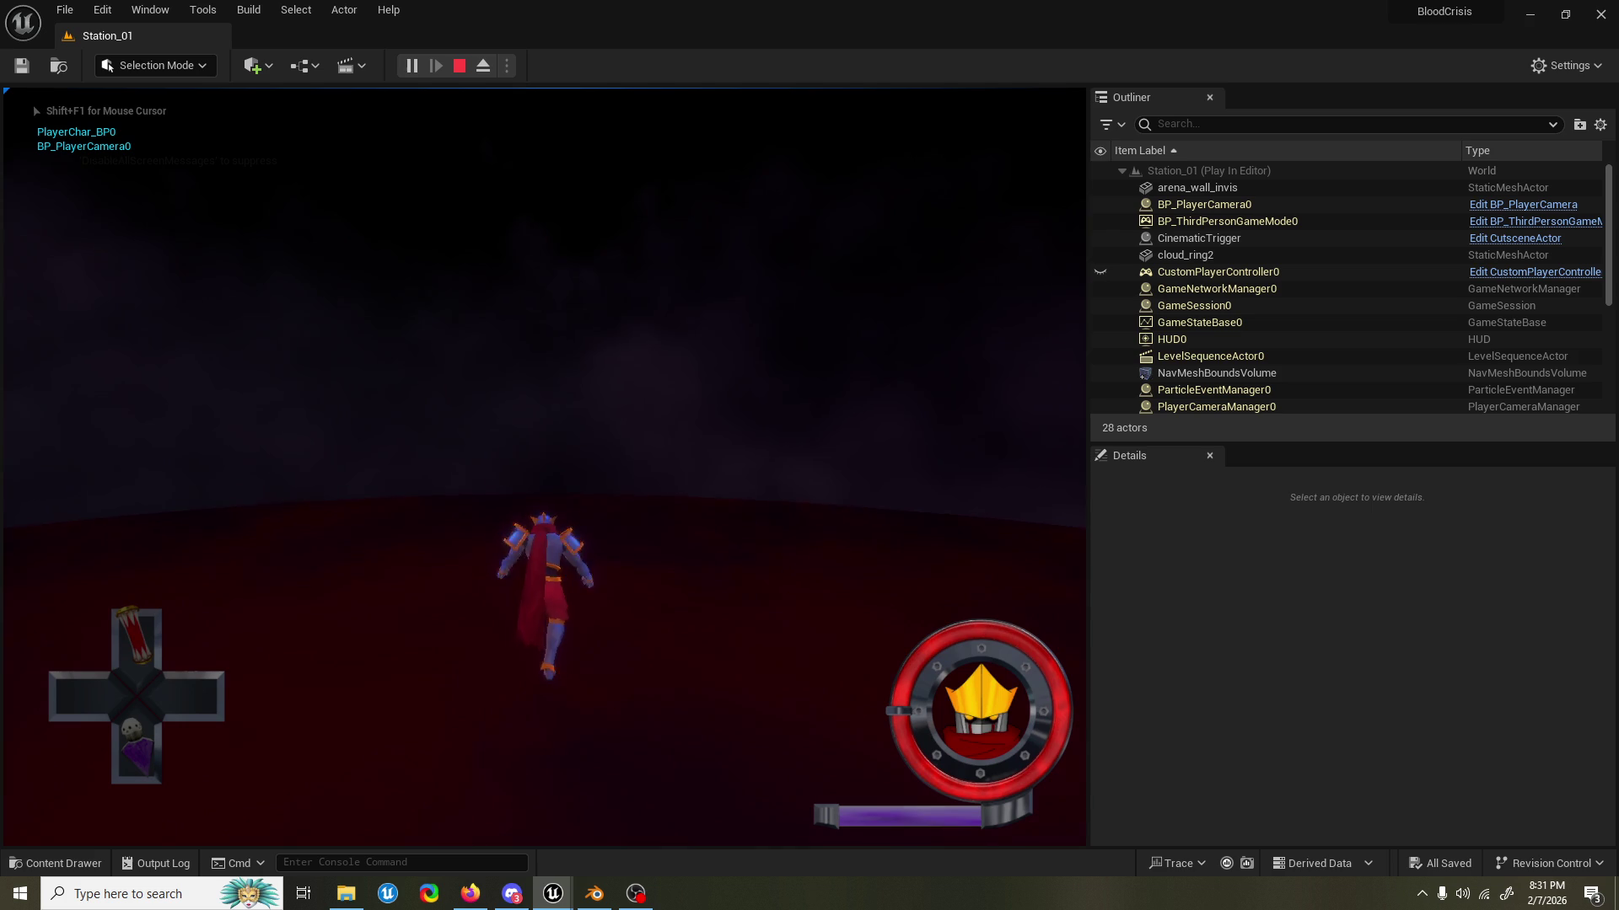
{"action": "key", "text": "d"}
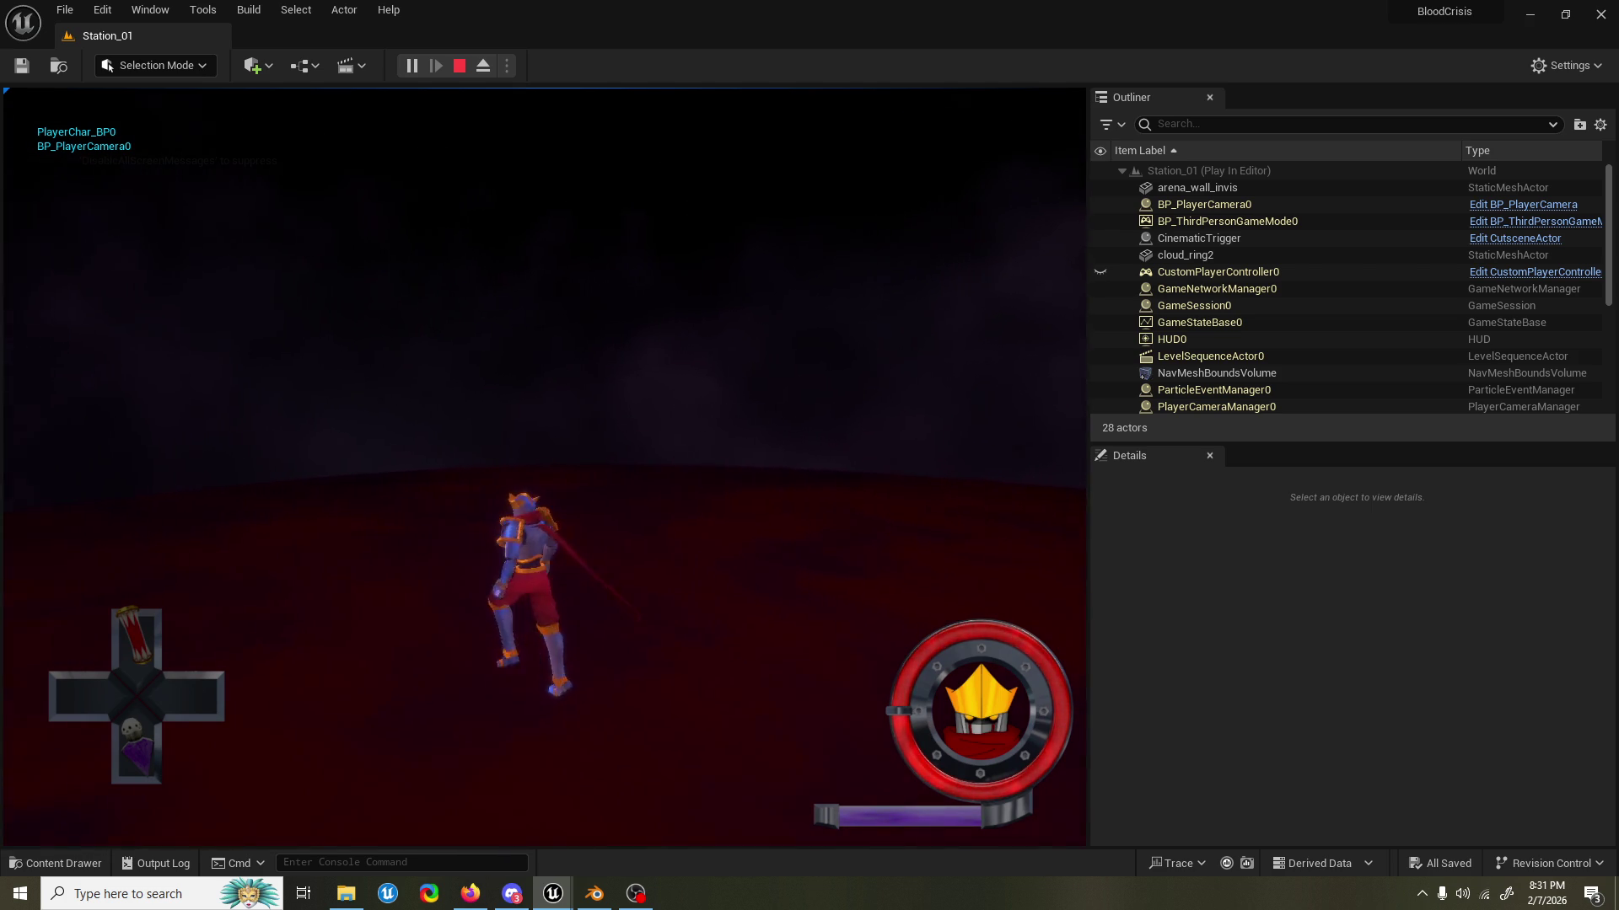
{"action": "key", "text": "w"}
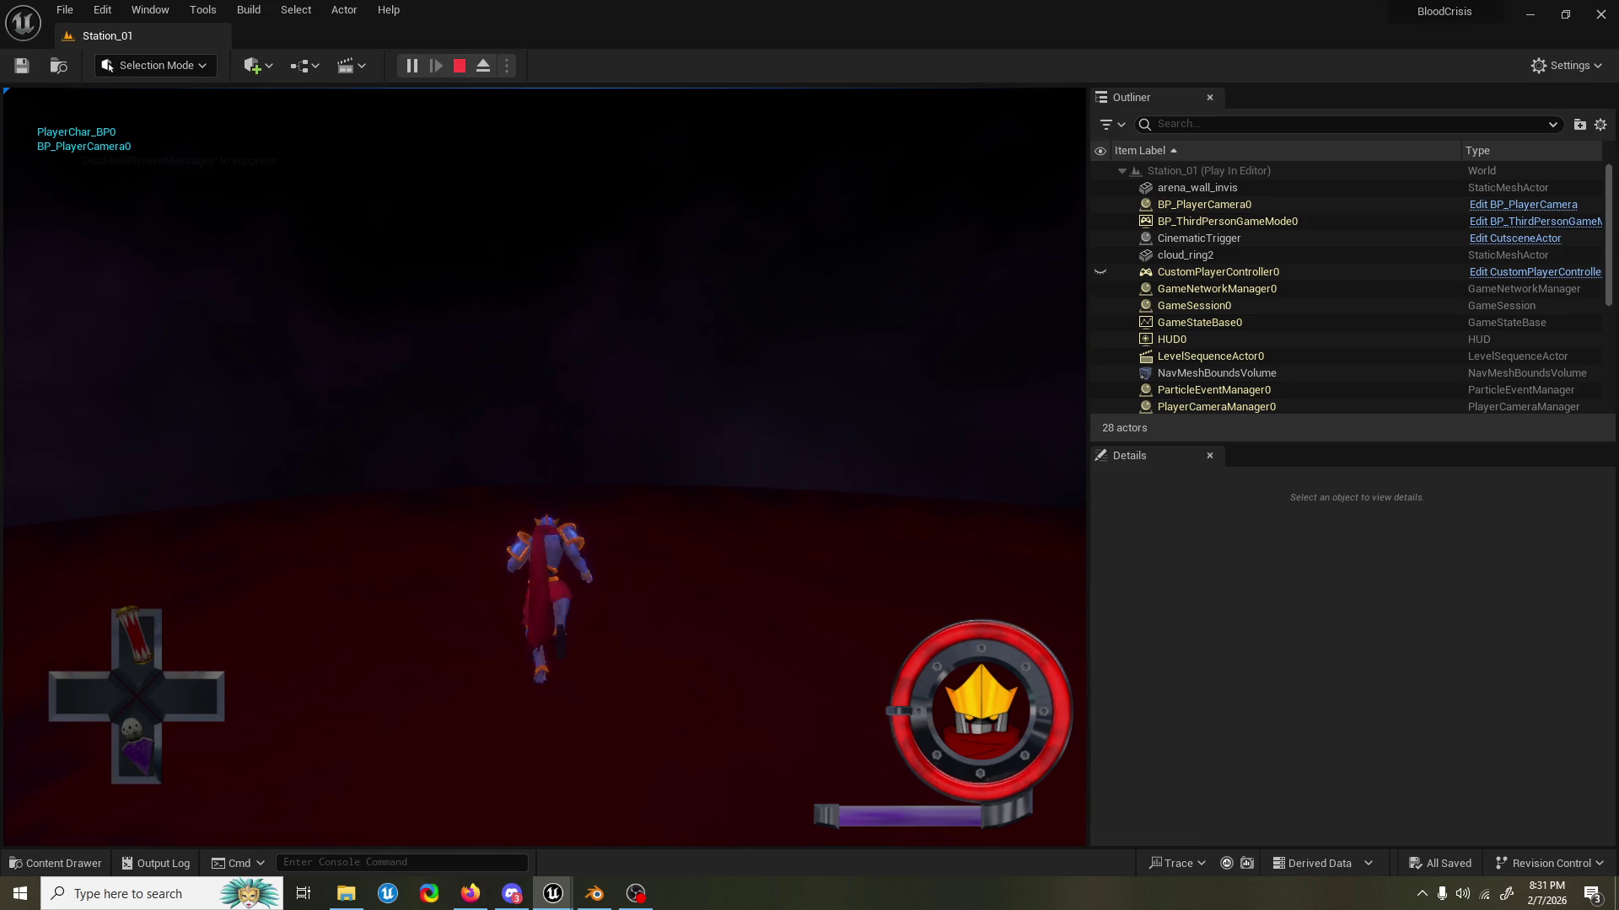
{"action": "key", "text": "d"}
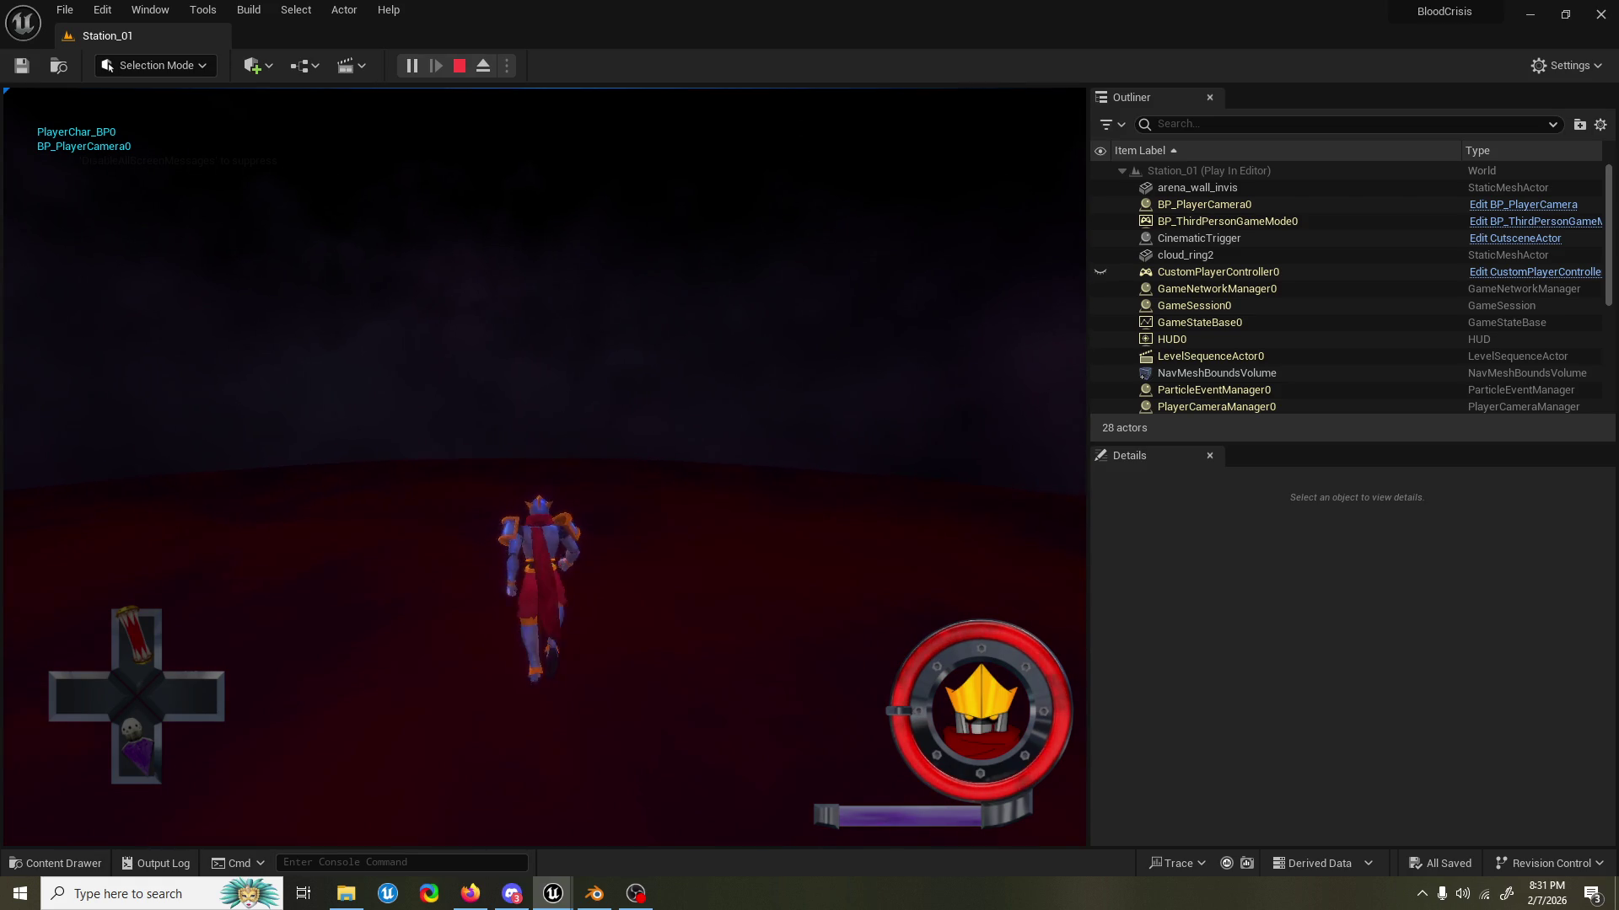
{"action": "key", "text": "d"}
{"action": "key", "text": "d"}
{"action": "key", "text": "d"}
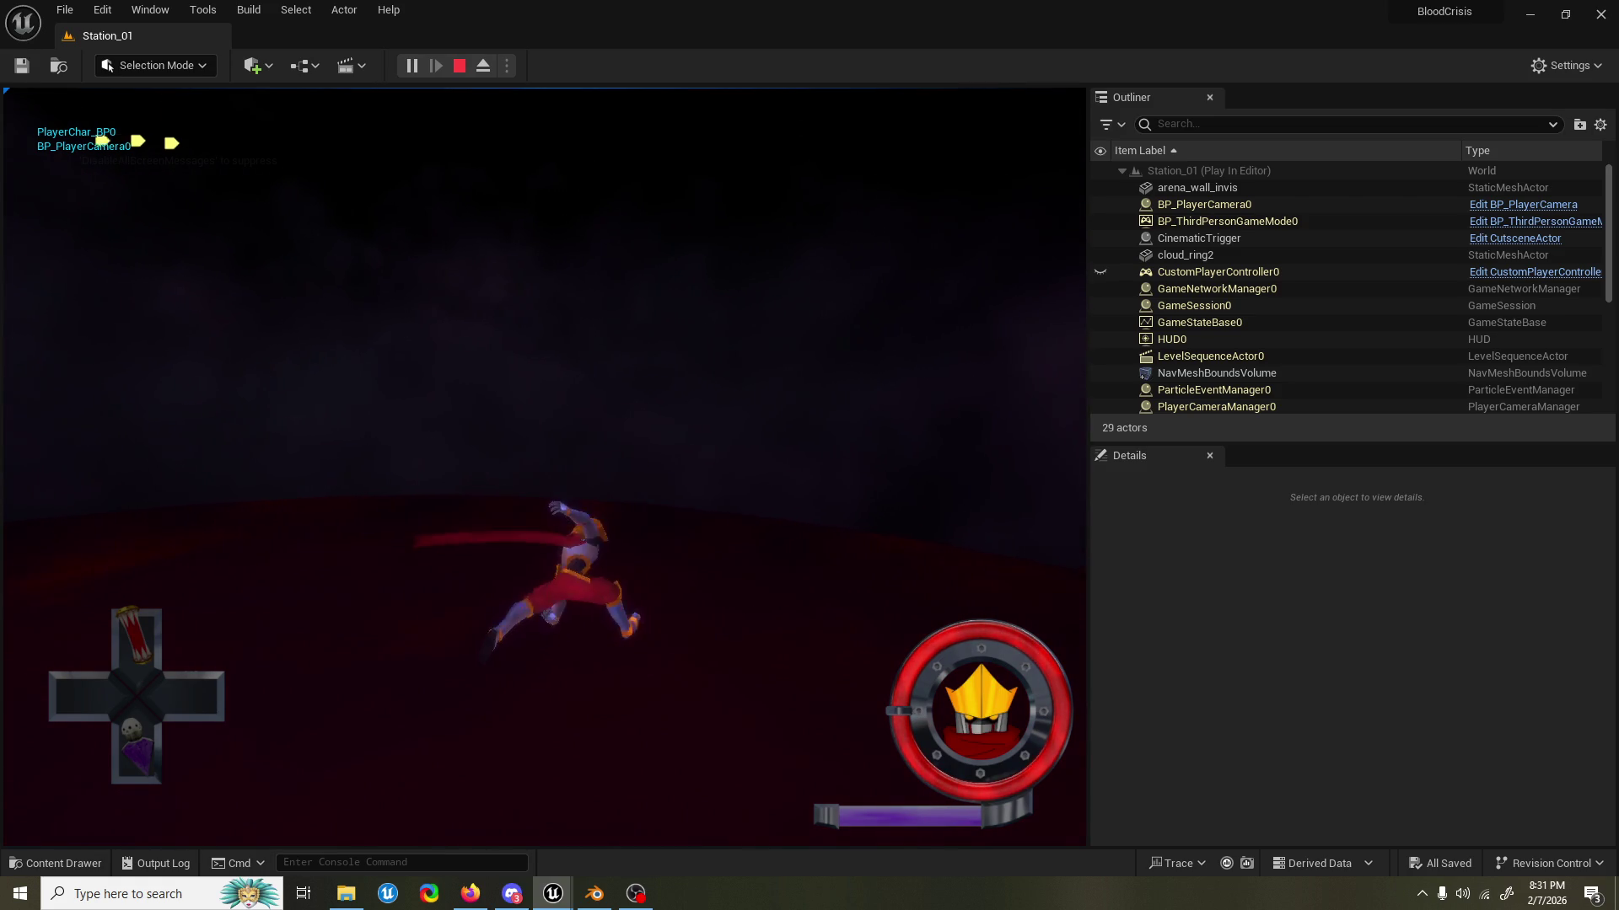
{"action": "key", "text": "space"}
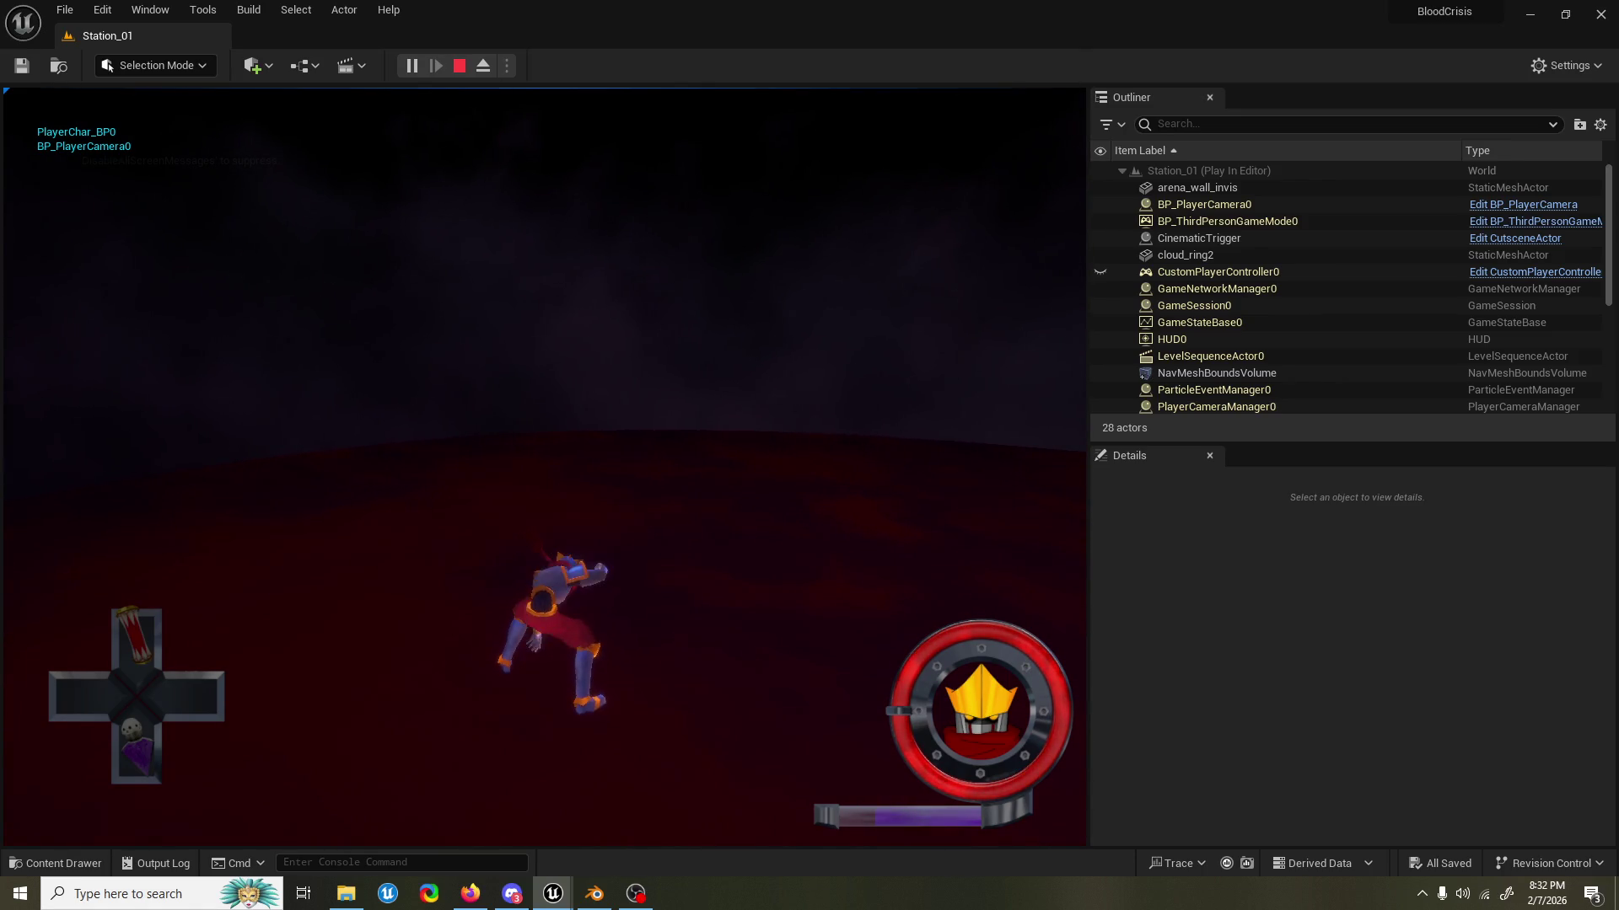
Stop the Station_01 play session with Esc after testing the knight's moves.
{"action": "key", "text": "Escape"}
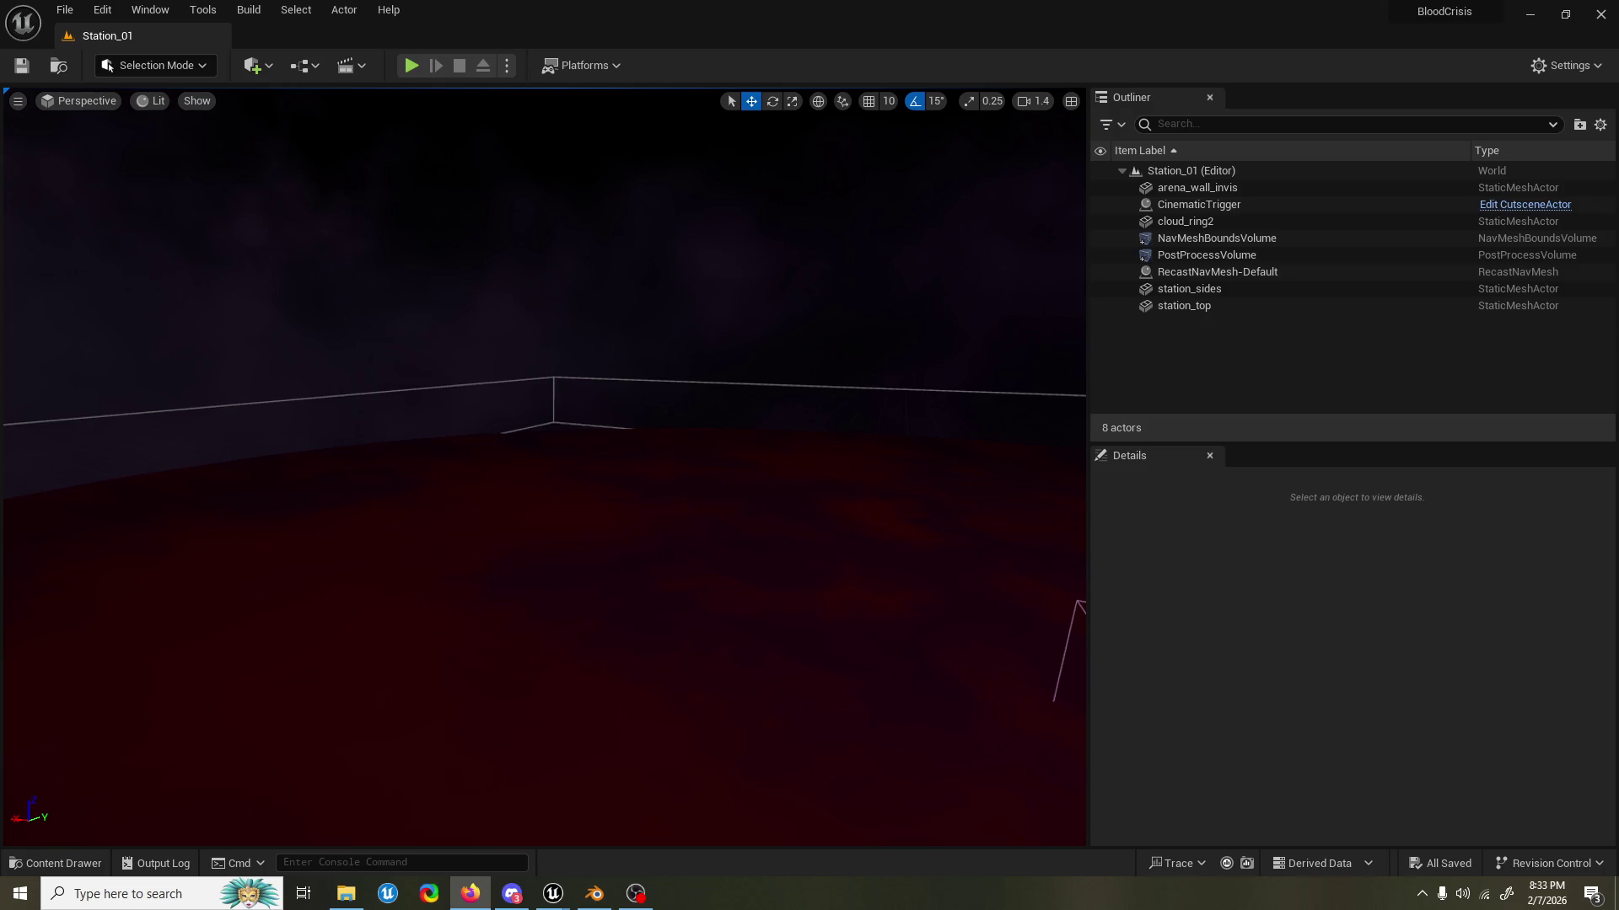
Switch back to Unreal and start a new Station_01 play session.
{"action": "key", "text": "alt+Tab"}
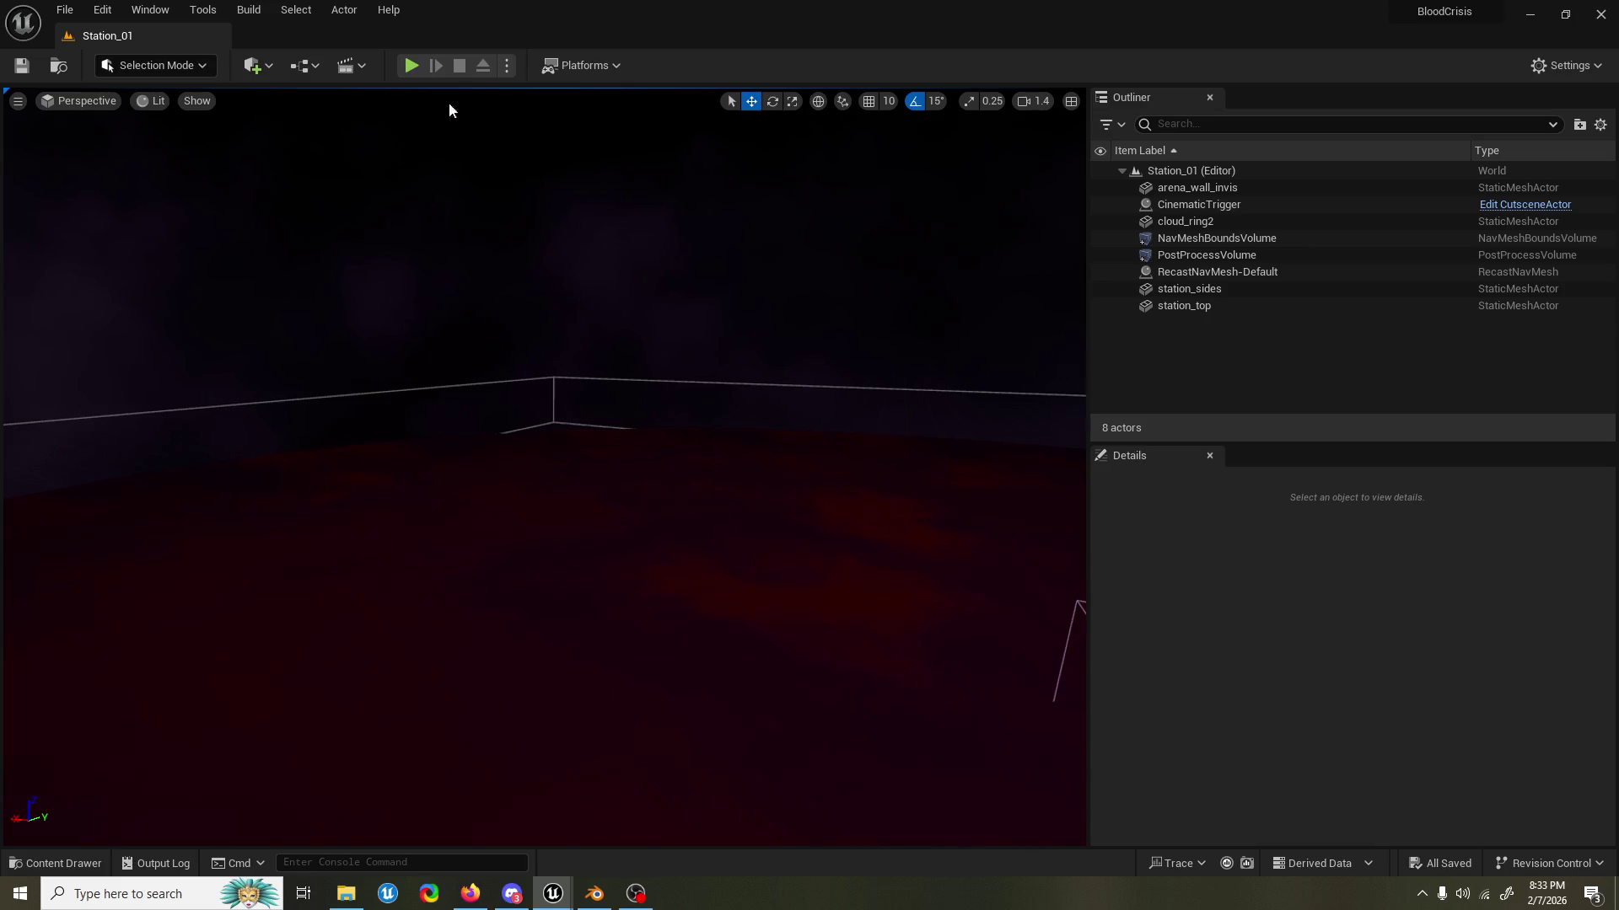
{"action": "left_click", "coordinate": [419, 67]}
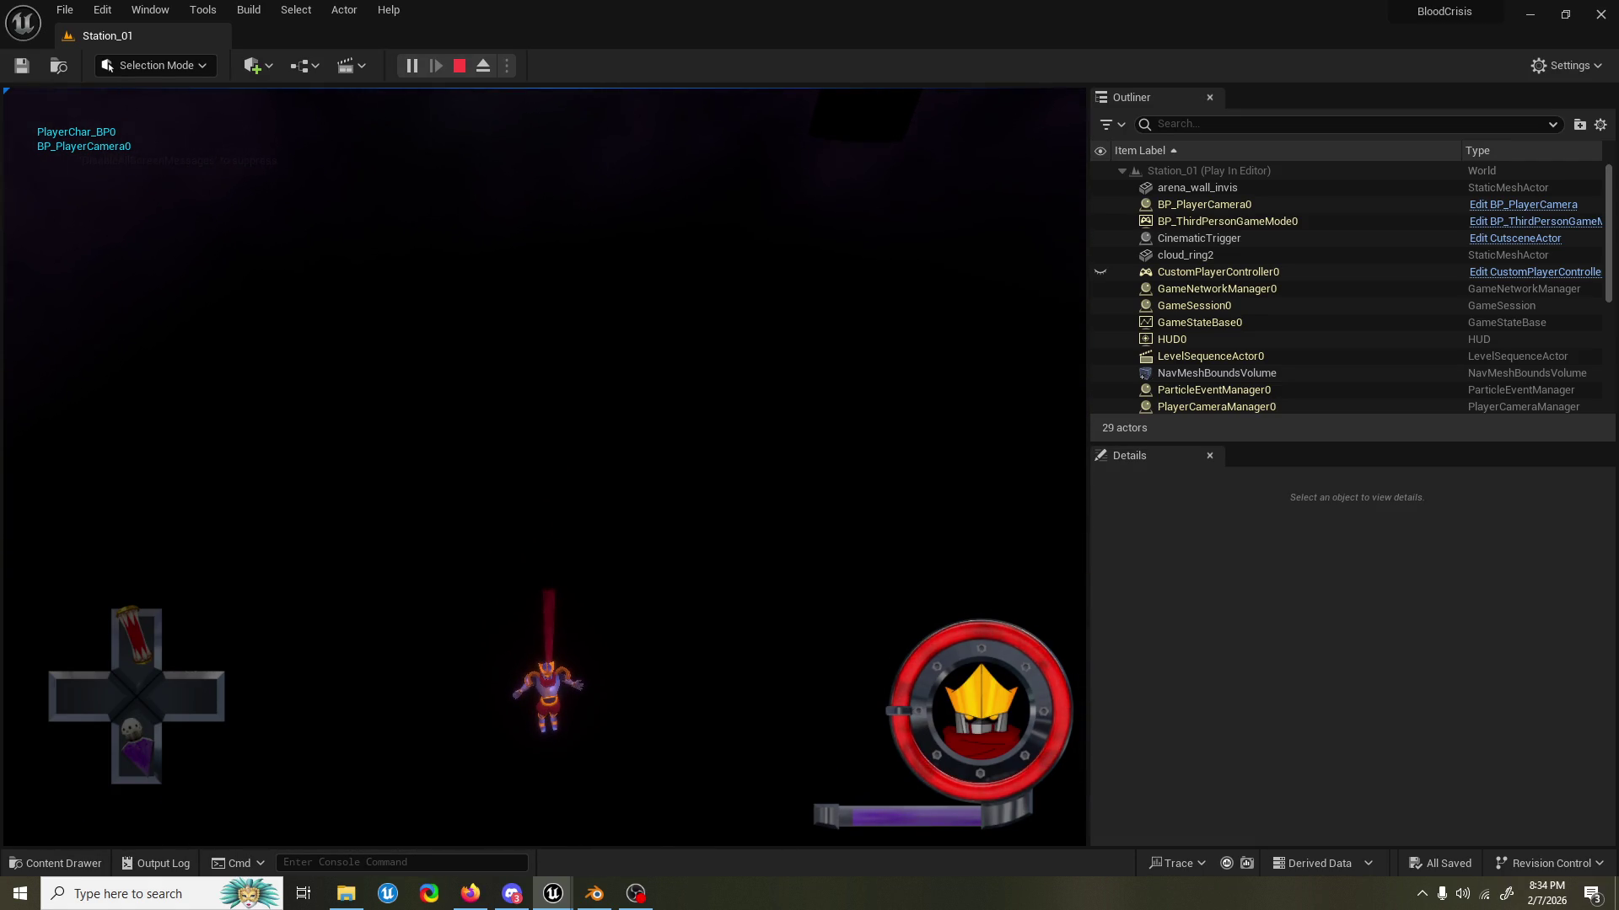
End the play session with Esc and switch briefly to Firefox.
{"action": "key", "text": "Escape"}
{"action": "left_click", "coordinate": [481, 895]}
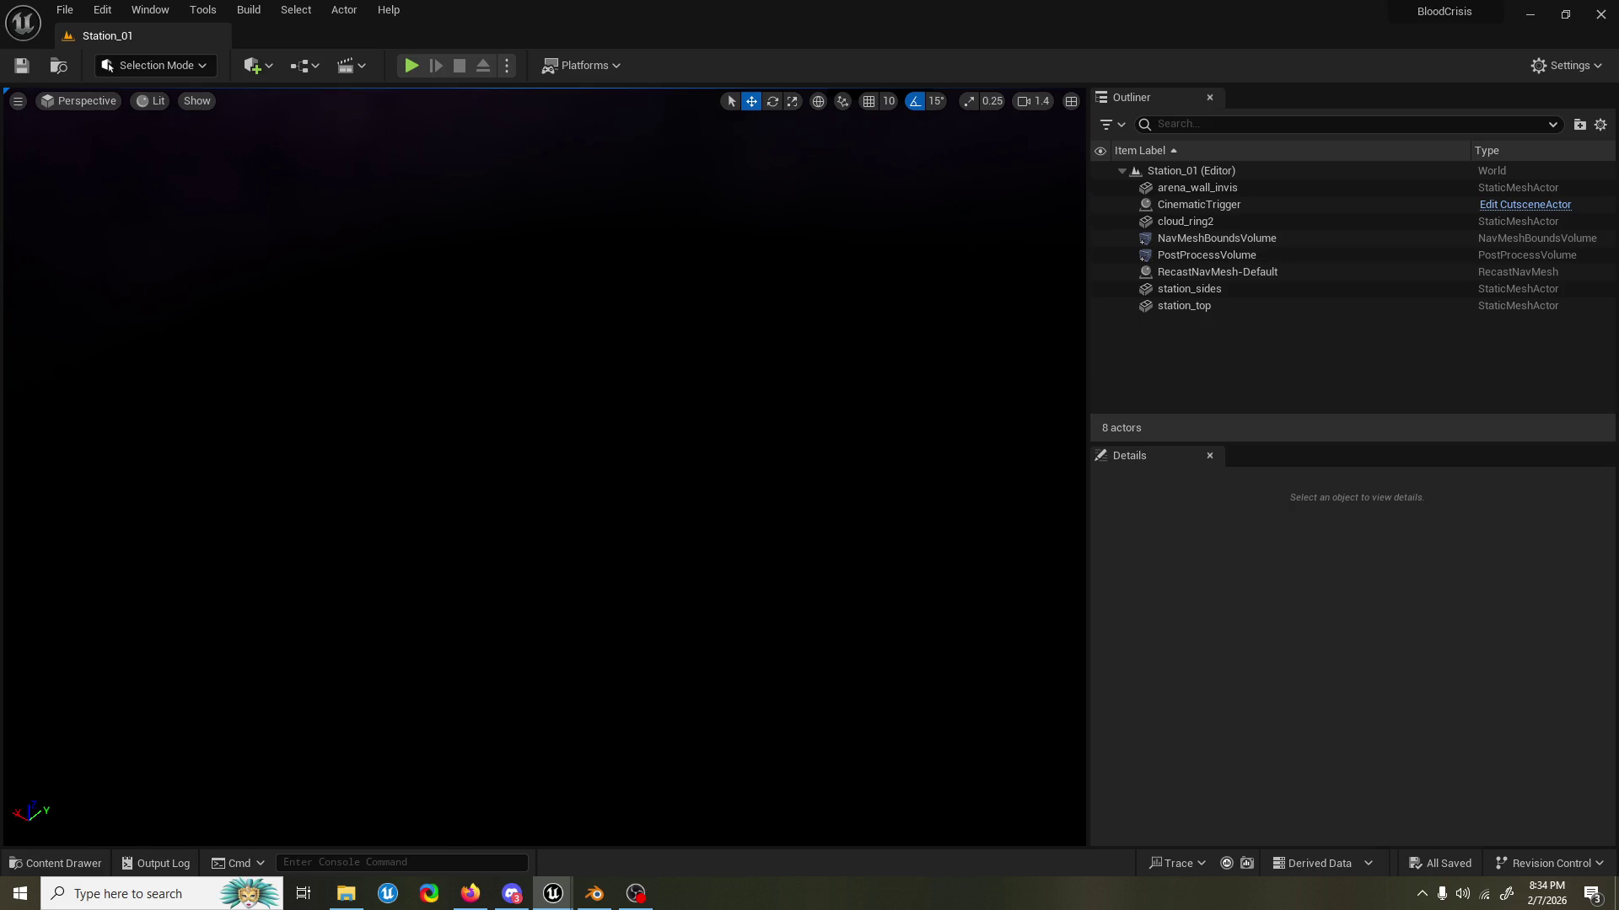
Focus the viewport on station_sides and orbit to look down on it from above.
{"action": "left_click_drag", "start_coordinate": [836, 306], "coordinate": [742, 312]}
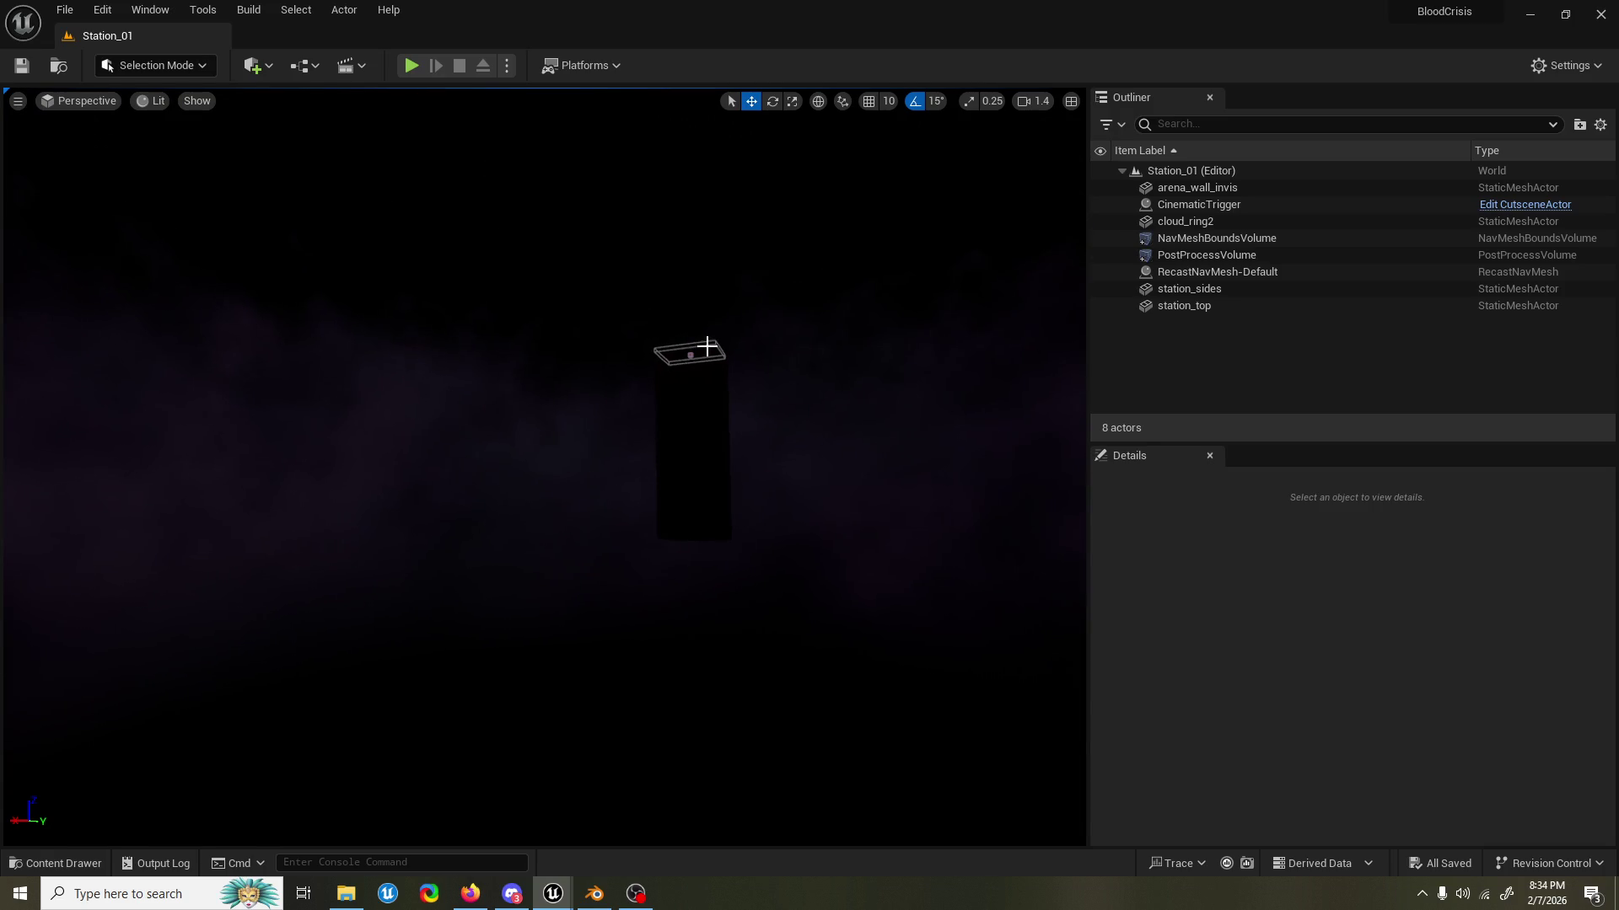
{"action": "left_click", "coordinate": [702, 357]}
{"action": "key", "text": "f"}
{"action": "left_click_drag", "start_coordinate": [649, 246], "coordinate": [549, 130]}
Select NavMeshBoundsVolume, orbit to a top view of its floor coverage, then play Station_01.
{"action": "left_click", "coordinate": [632, 318]}
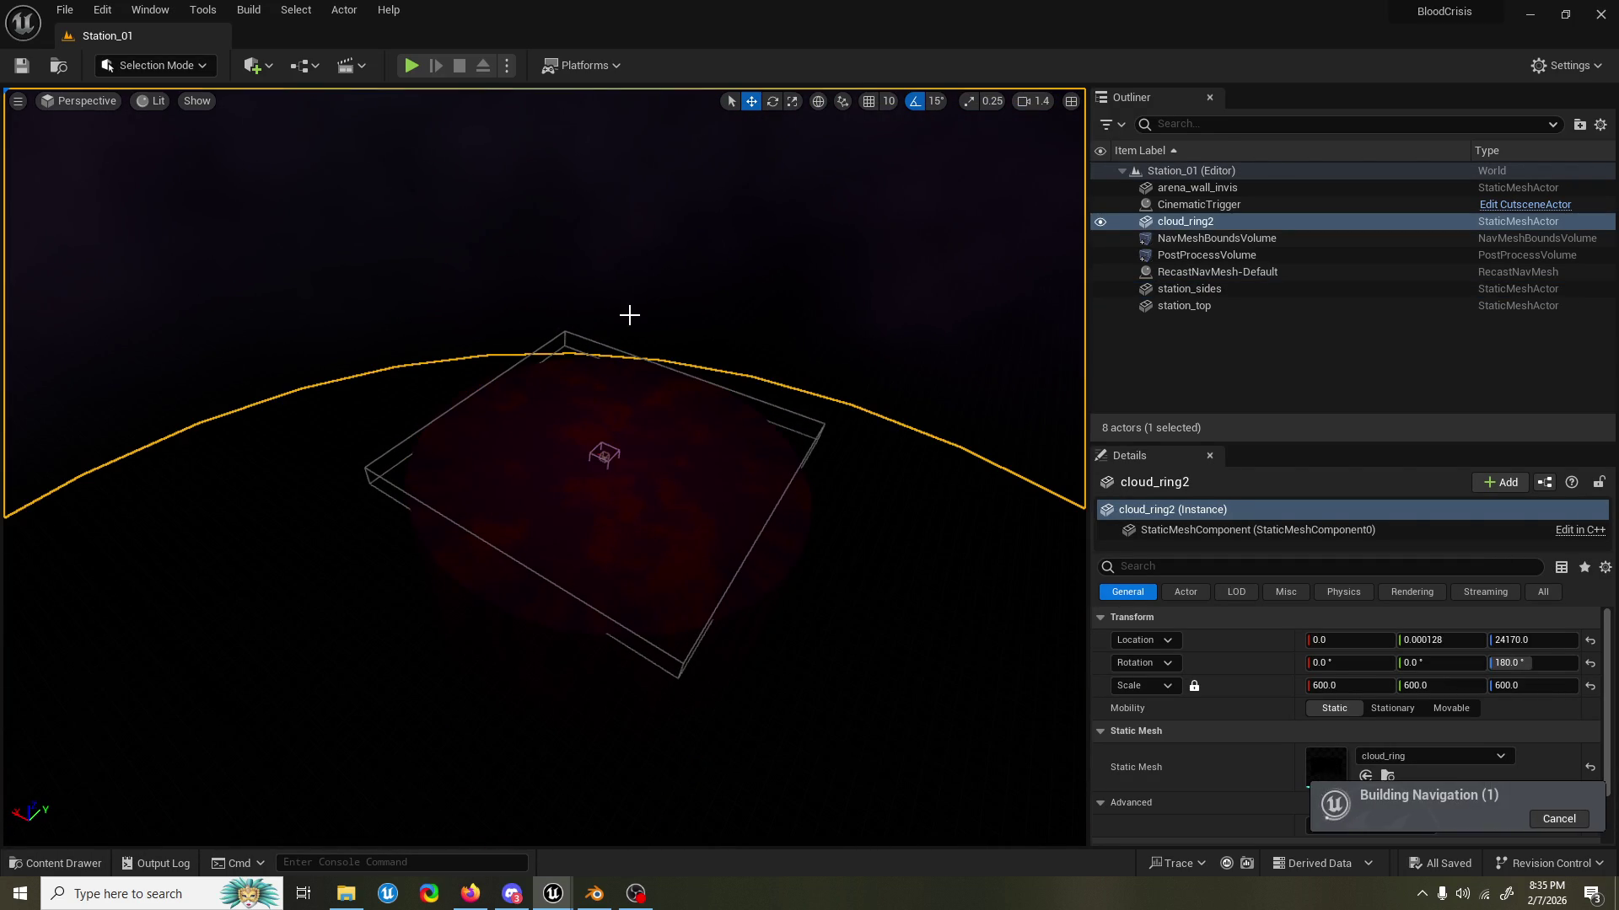
{"action": "left_click", "coordinate": [578, 335]}
{"action": "left_click_drag", "start_coordinate": [904, 513], "coordinate": [903, 513]}
{"action": "left_click_drag", "start_coordinate": [550, 552], "coordinate": [549, 552]}
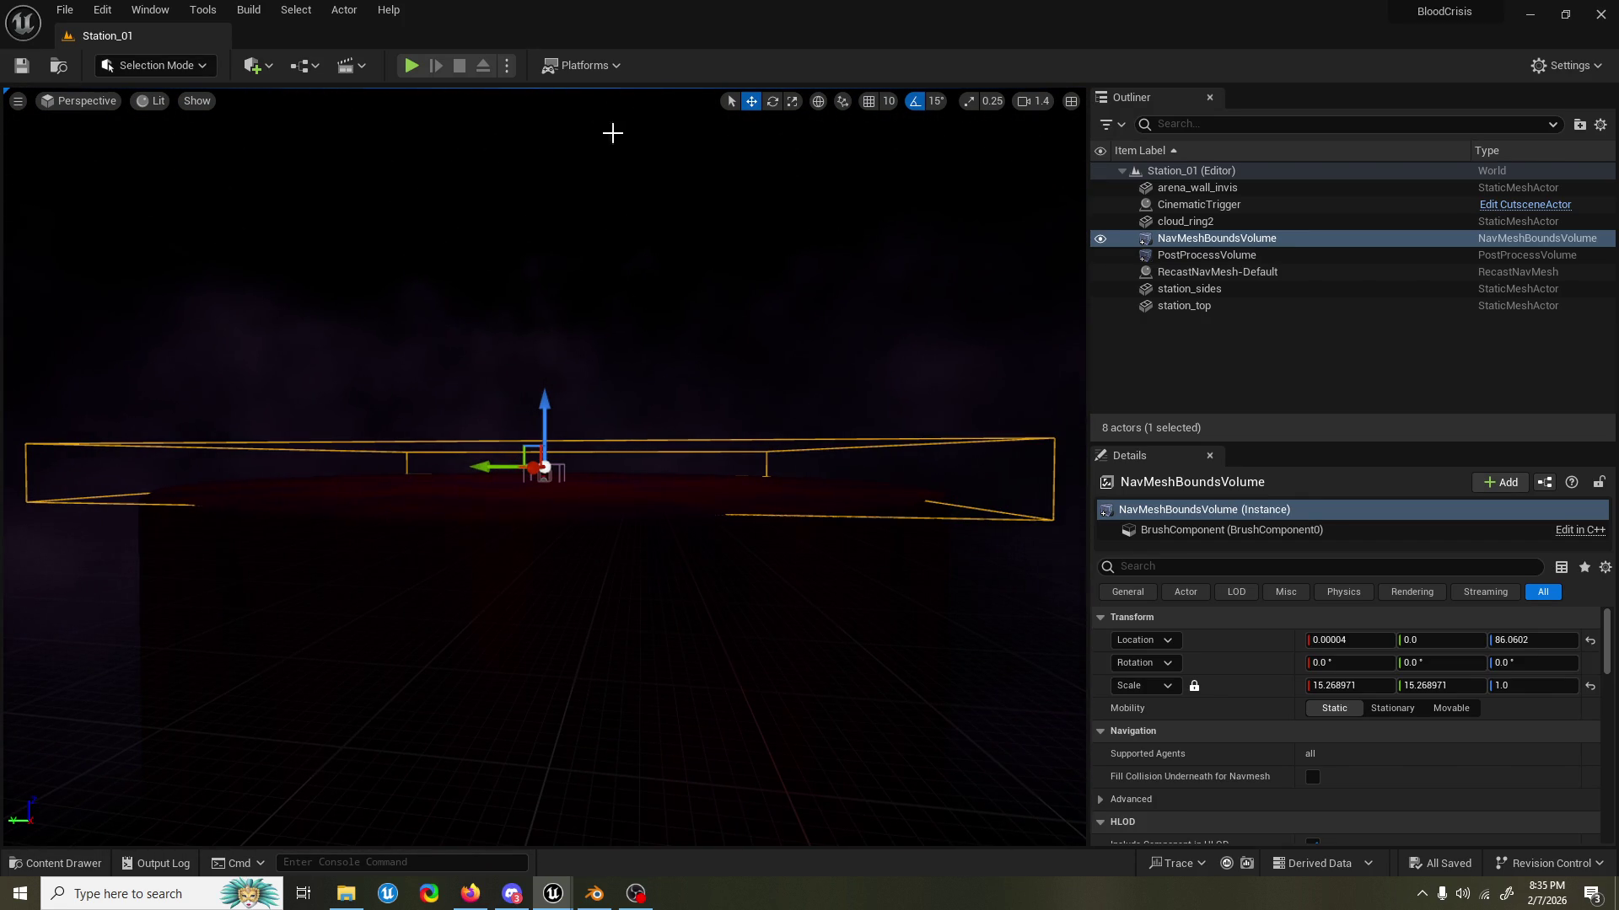
{"action": "left_click_drag", "start_coordinate": [698, 328], "coordinate": [698, 327]}
{"action": "left_click_drag", "start_coordinate": [730, 271], "coordinate": [748, 276]}
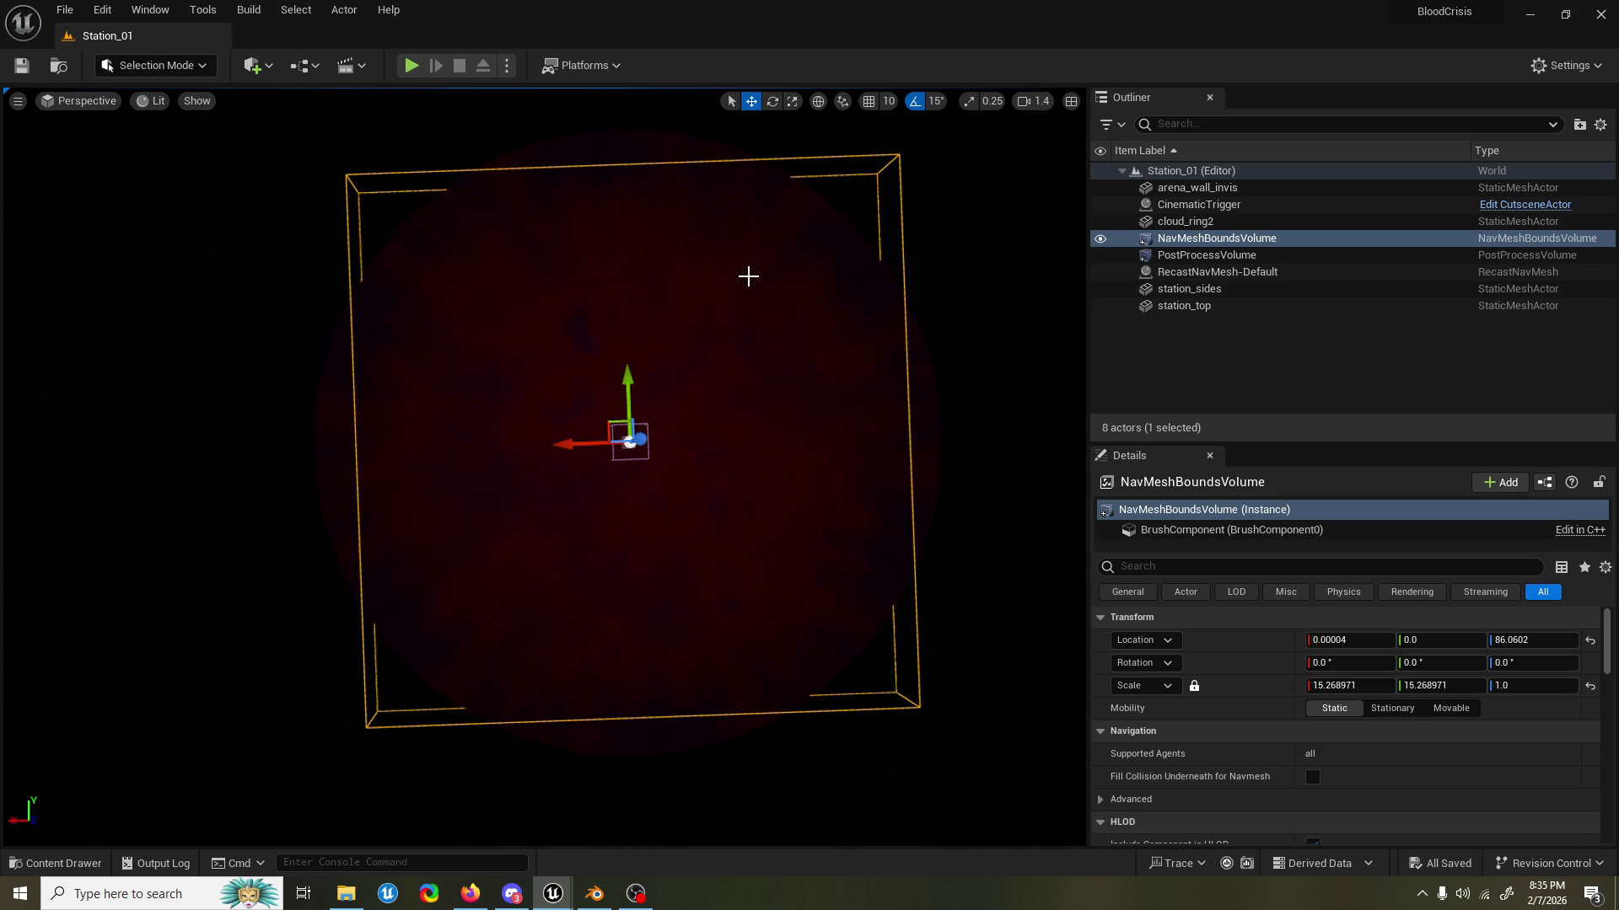
{"action": "mouse_move", "coordinate": [748, 276]}
{"action": "left_mouse_down"}
{"action": "mouse_move", "coordinate": [792, 203]}
{"action": "mouse_move", "coordinate": [723, 386]}
{"action": "left_mouse_up"}
{"action": "left_click", "coordinate": [411, 65]}
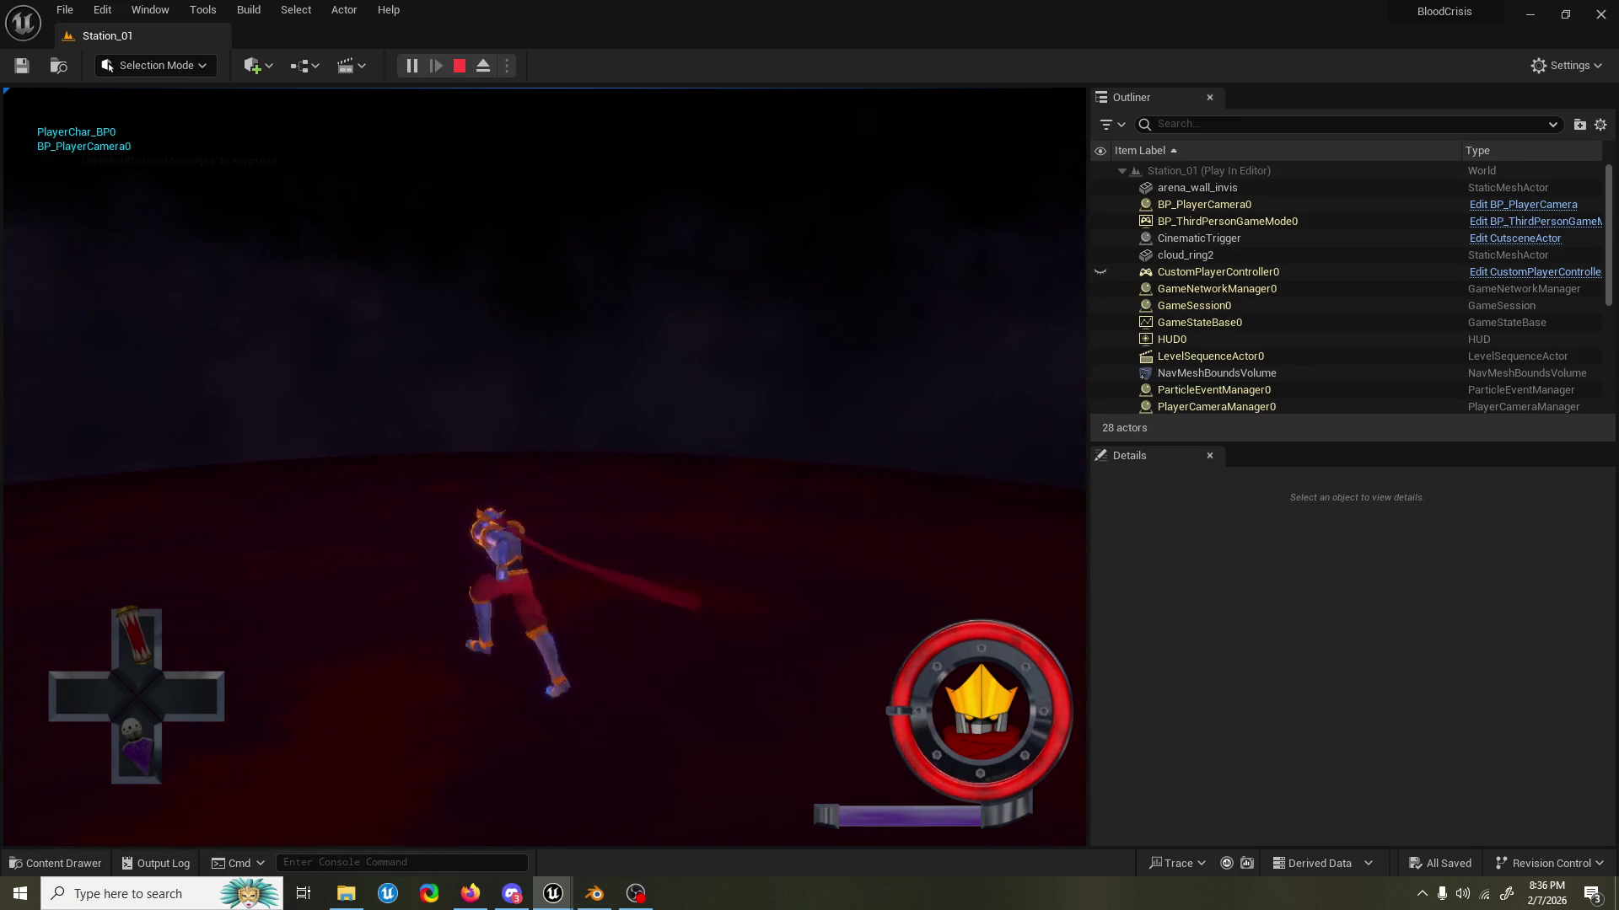
Stop the running Station_01 game with Esc.
{"action": "key", "text": "Escape"}
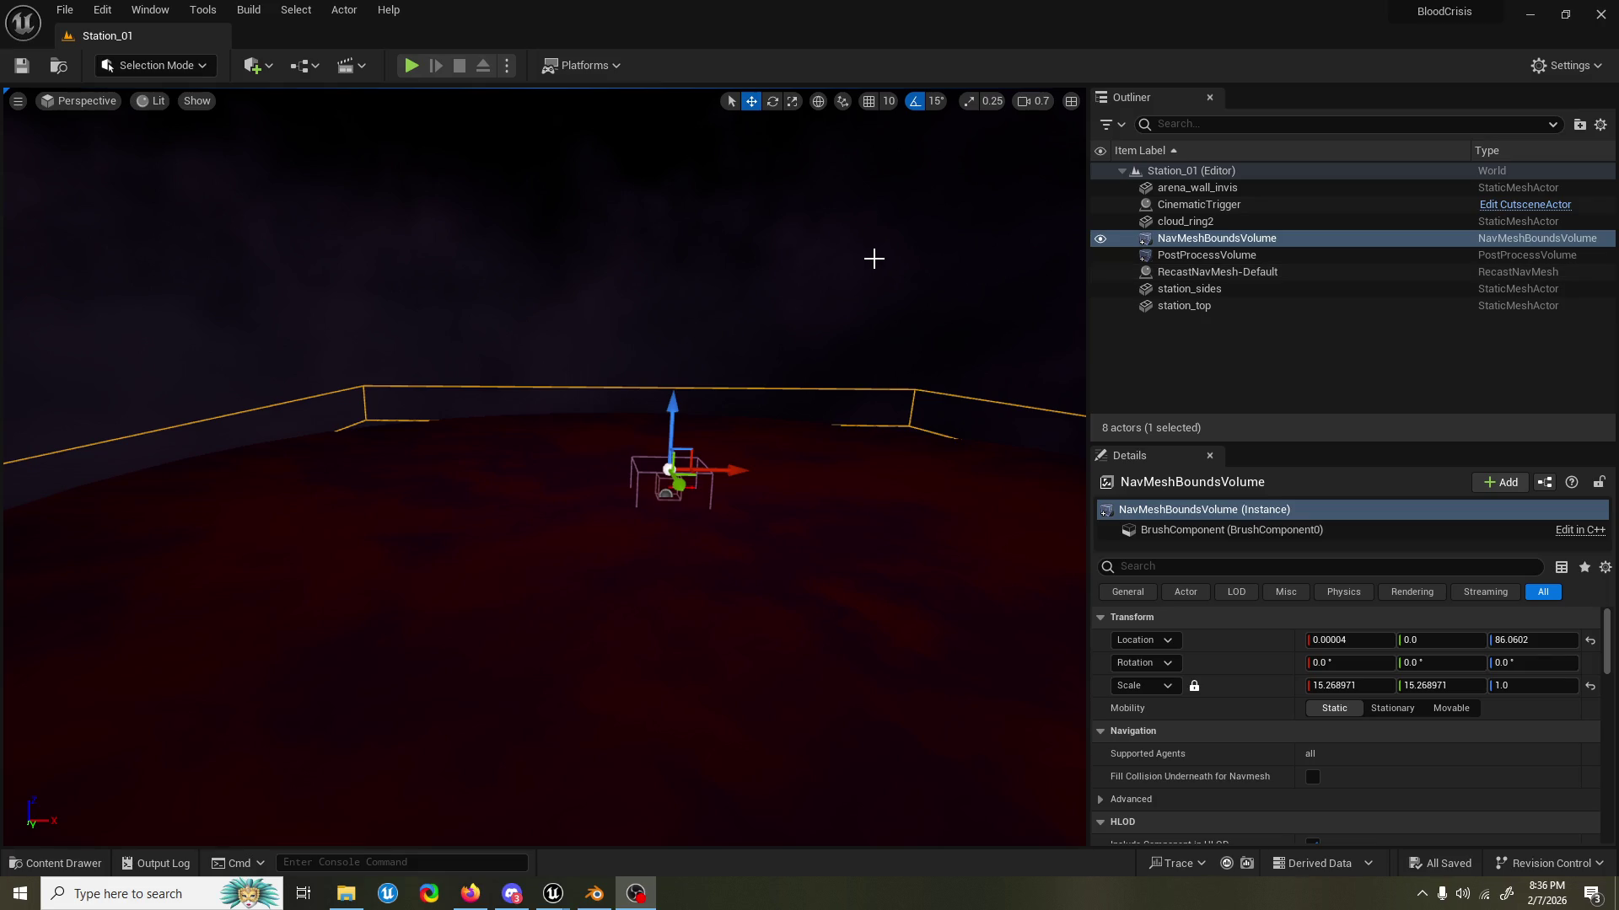
Turn the view across the station floor, pull back and slide left along the NavMeshBoundsVolume.
{"action": "left_click_drag", "start_coordinate": [874, 256], "coordinate": [927, 258]}
{"action": "scroll", "coordinate": [544, 464], "scroll_direction": "down", "scroll_amount": 3}
{"action": "key", "text": "s"}
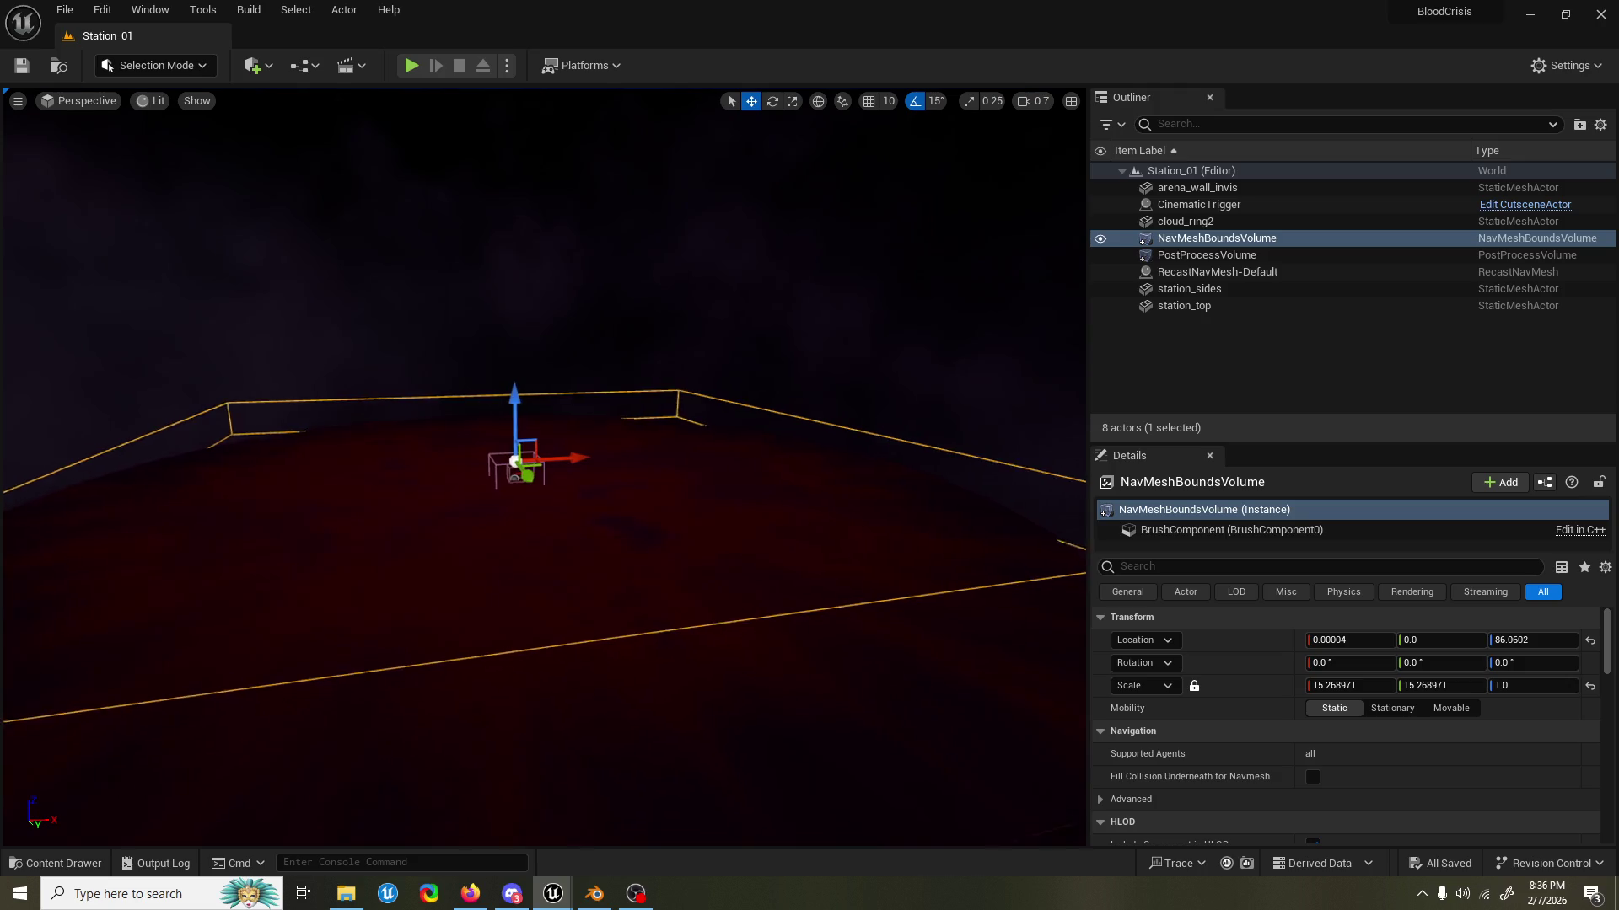
{"action": "key", "text": "a"}
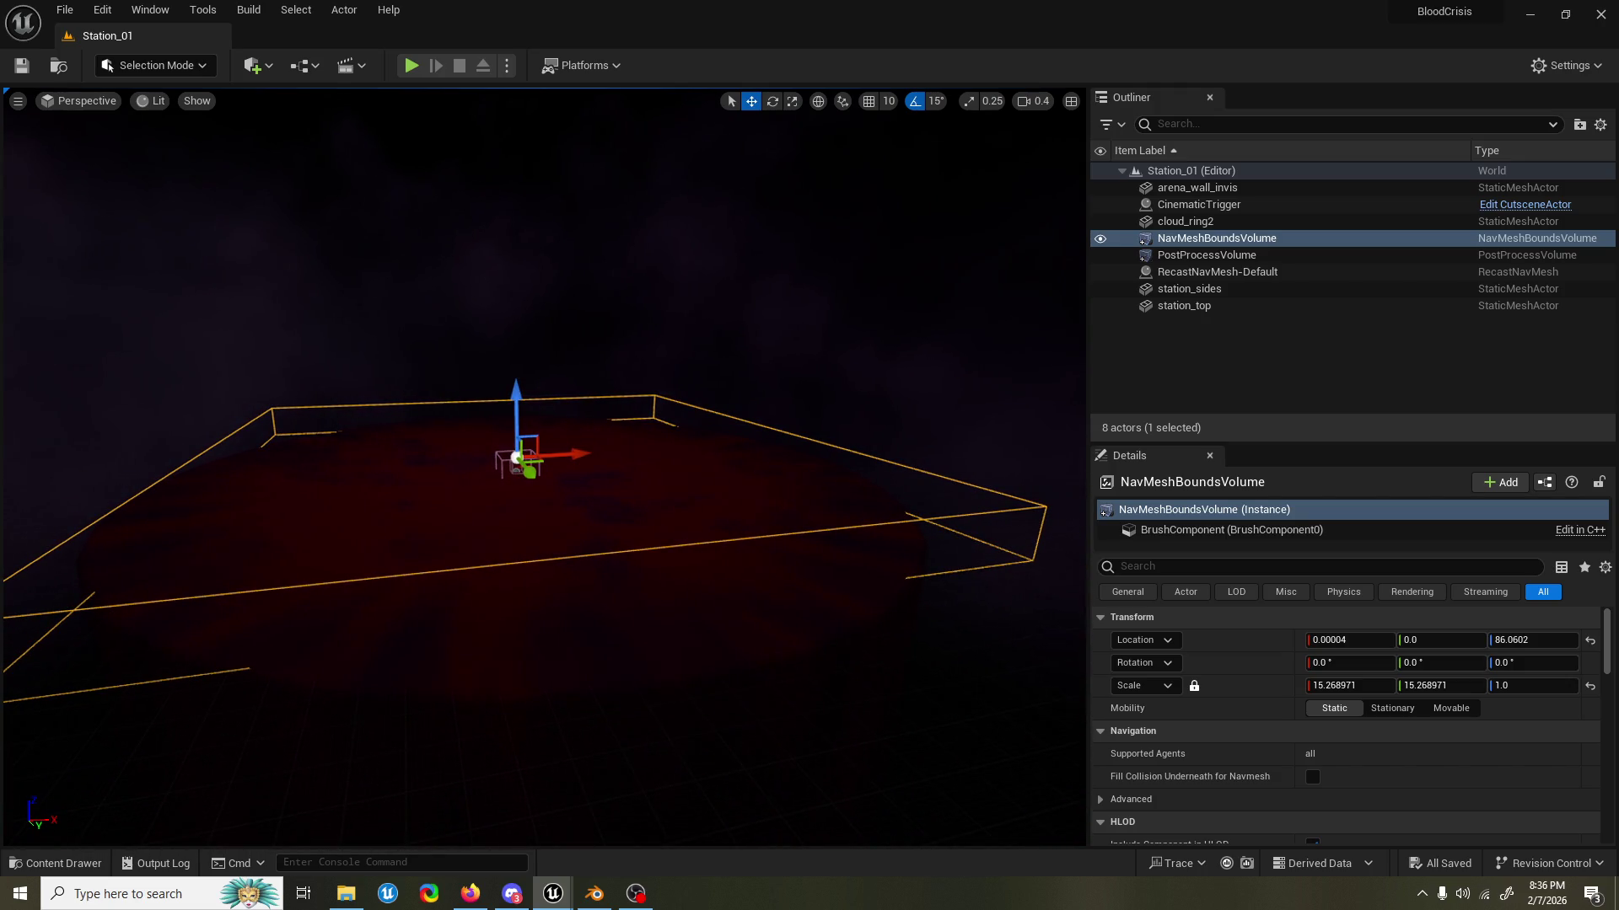
{"action": "key", "text": "a"}
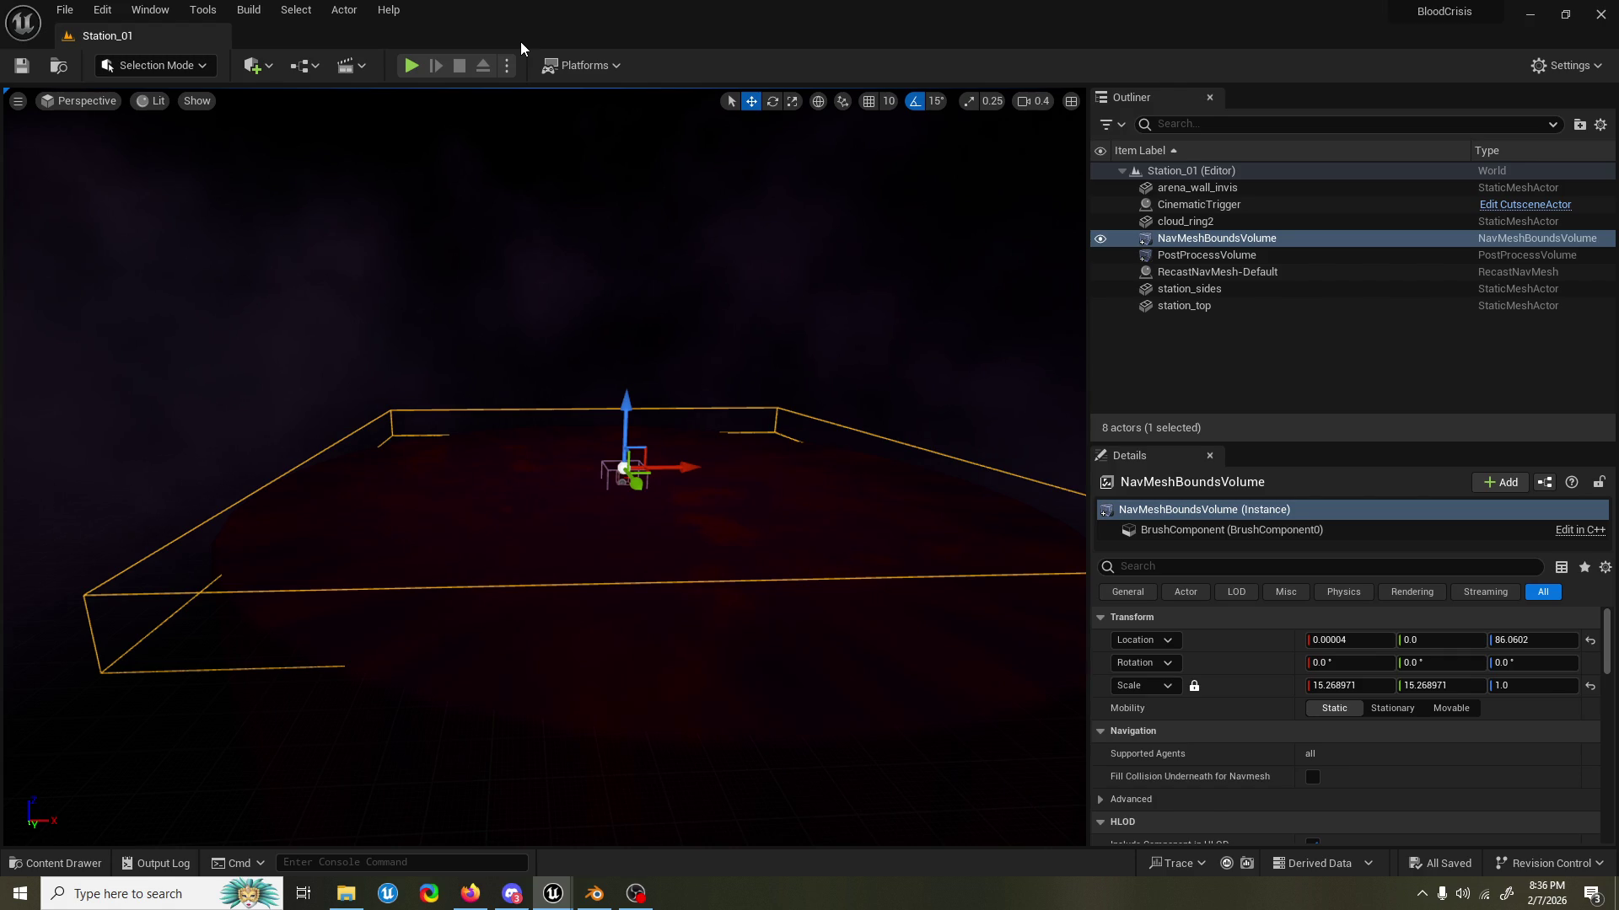
{"action": "key", "text": "q"}
Fly in and out around the nav volume box to frame its whole extent over the red floor.
{"action": "scroll", "coordinate": [544, 463], "scroll_direction": "up", "scroll_amount": 1}
{"action": "key", "text": "s"}
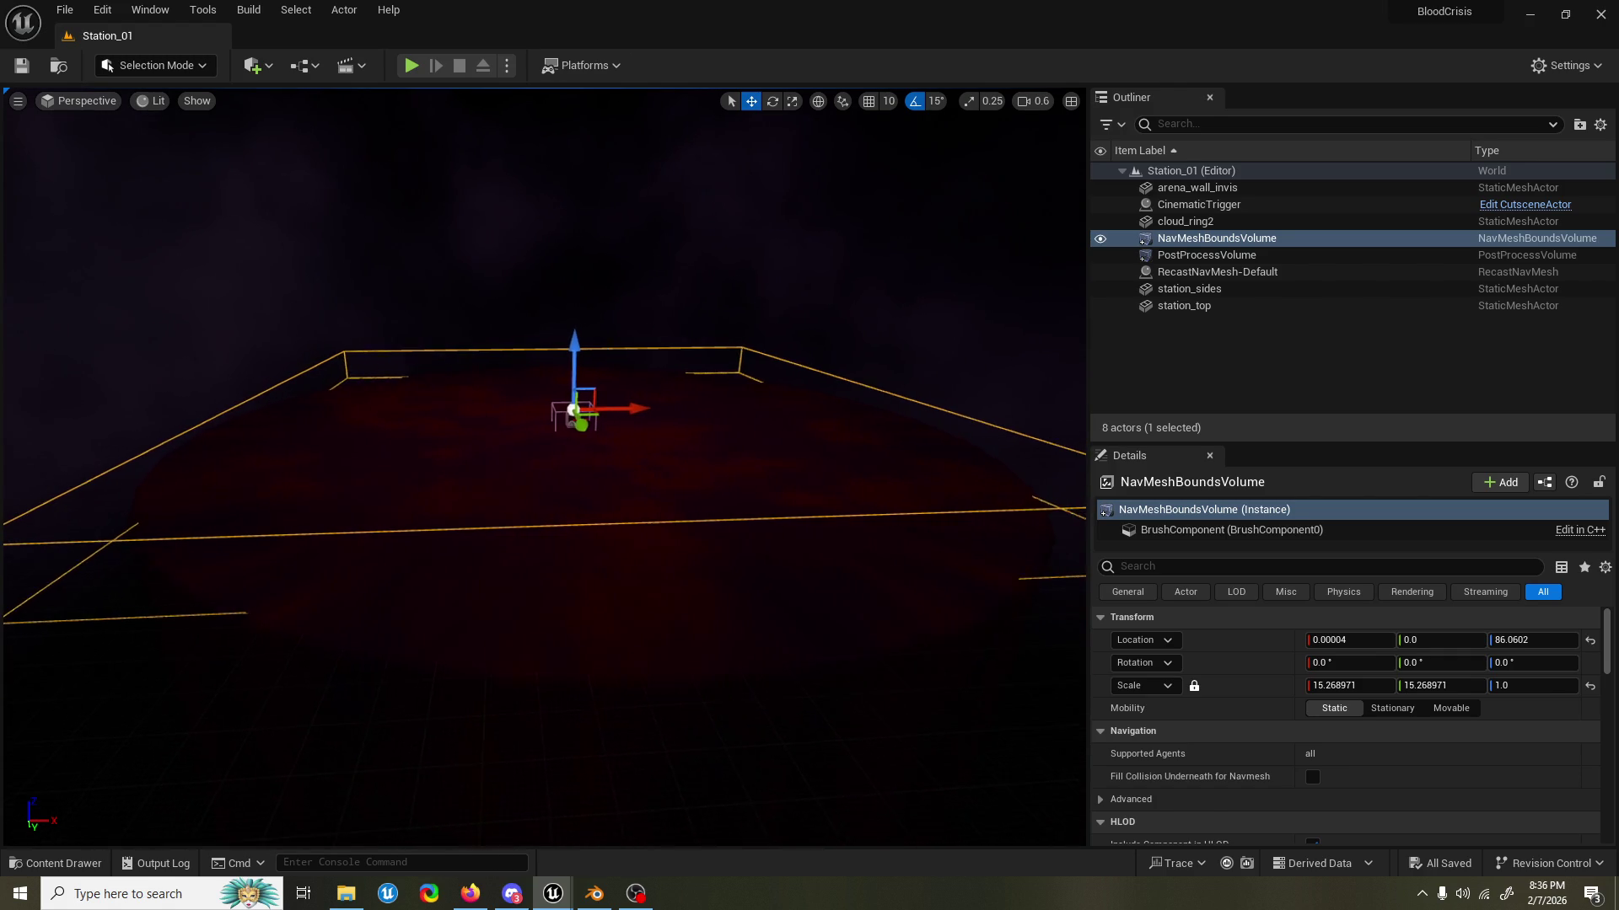
{"action": "scroll", "coordinate": [543, 464], "scroll_direction": "up", "scroll_amount": 1}
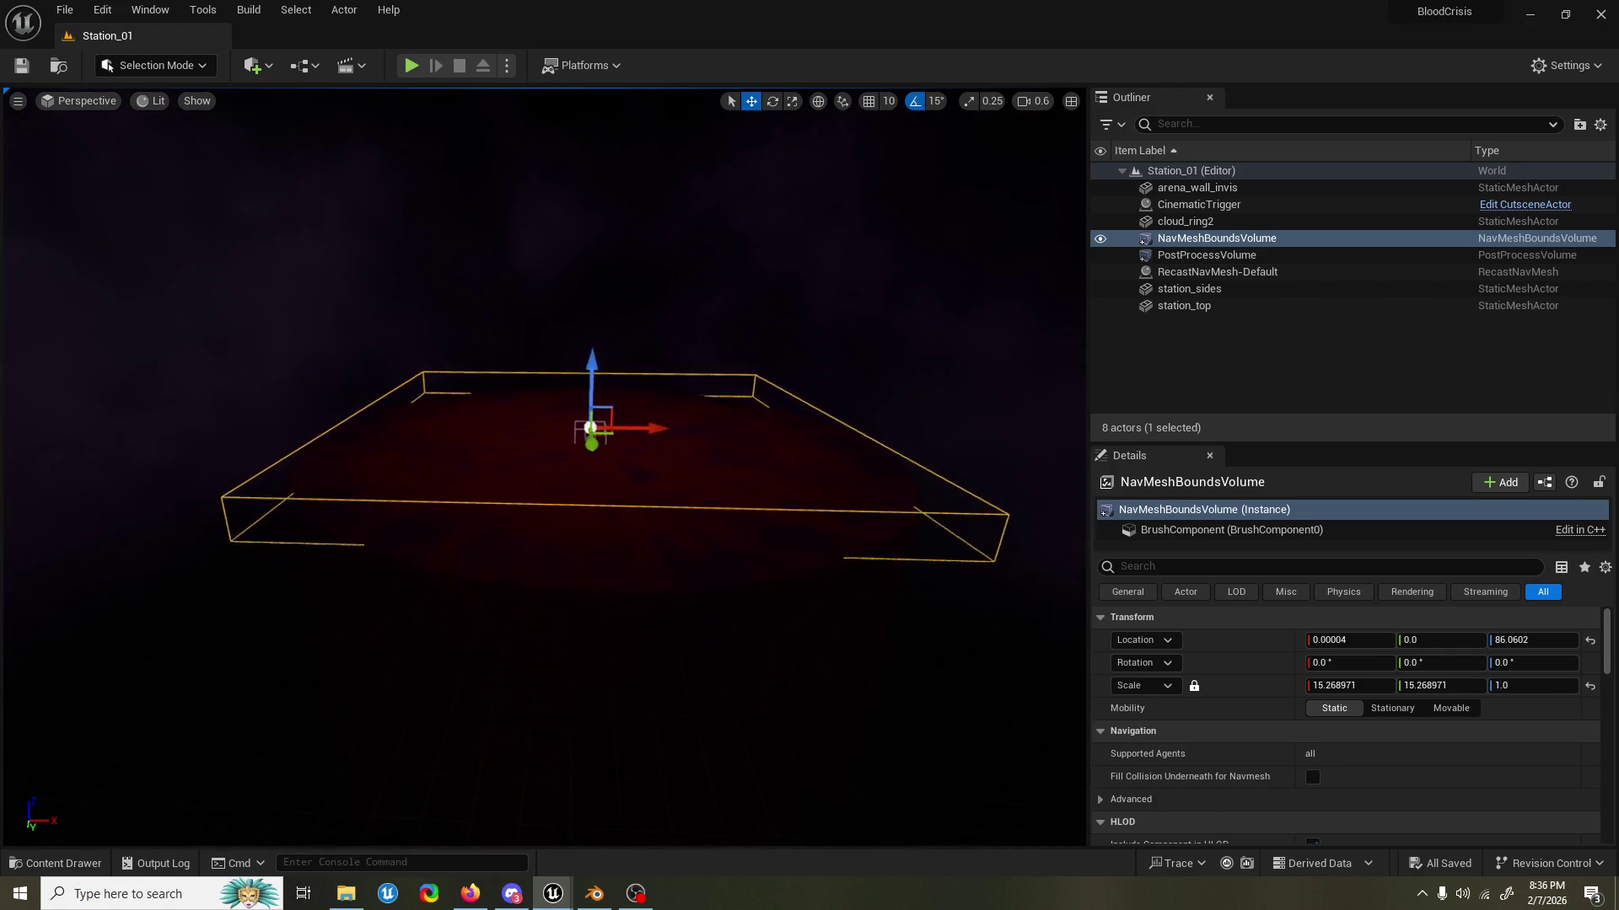
{"action": "key", "text": "w"}
{"action": "key", "text": "s"}
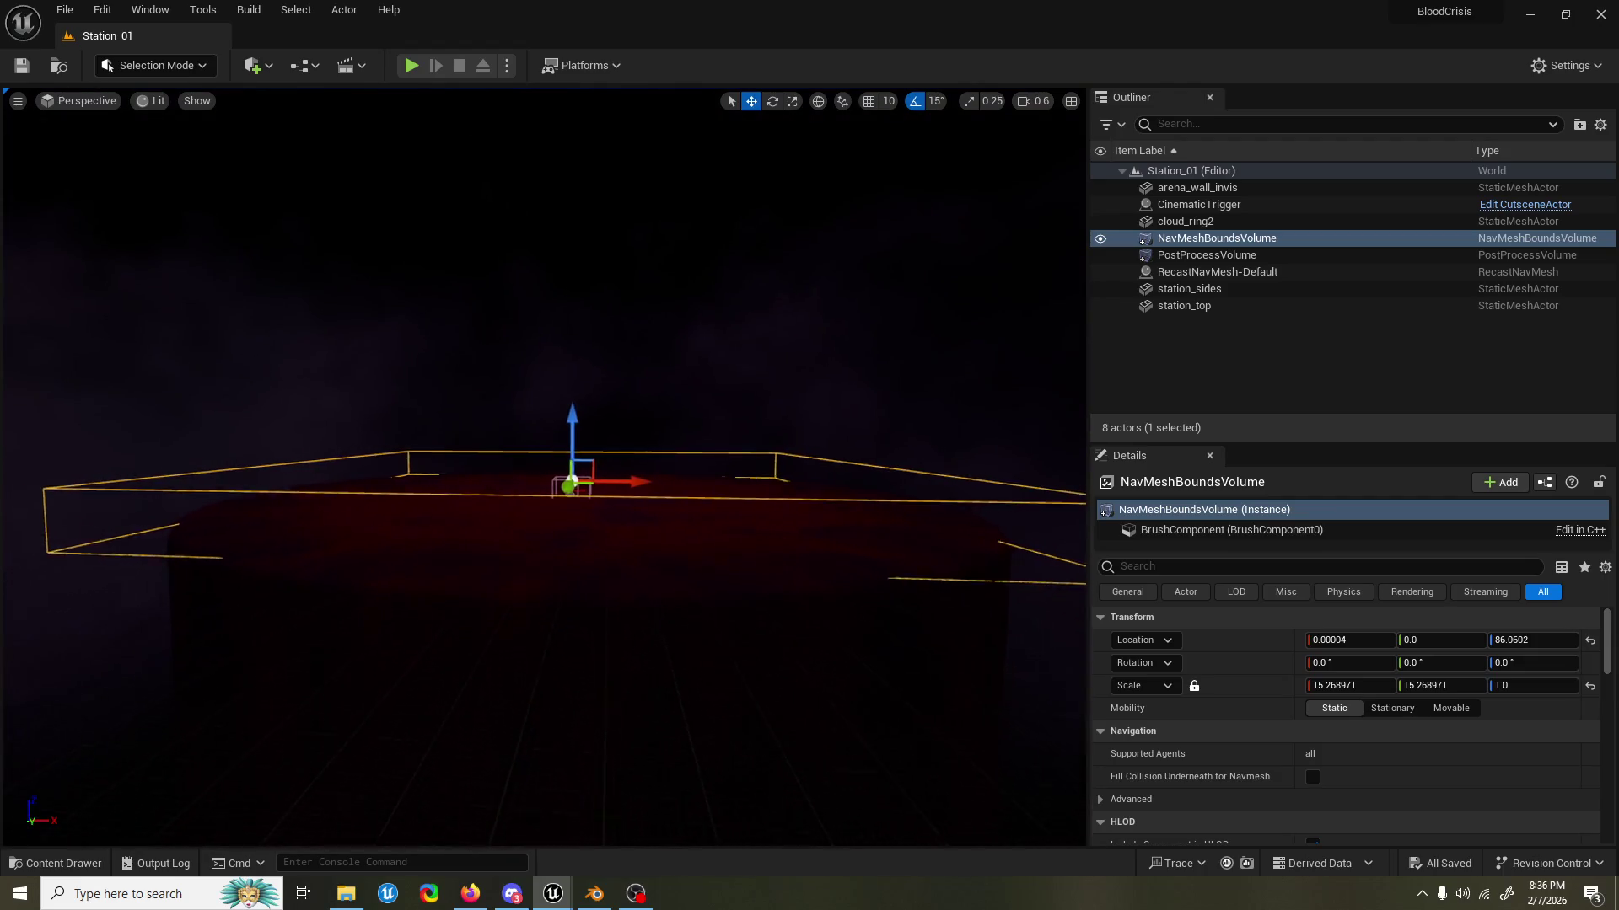
{"action": "scroll", "coordinate": [543, 464], "scroll_direction": "down", "scroll_amount": 2}
{"action": "key", "text": "w"}
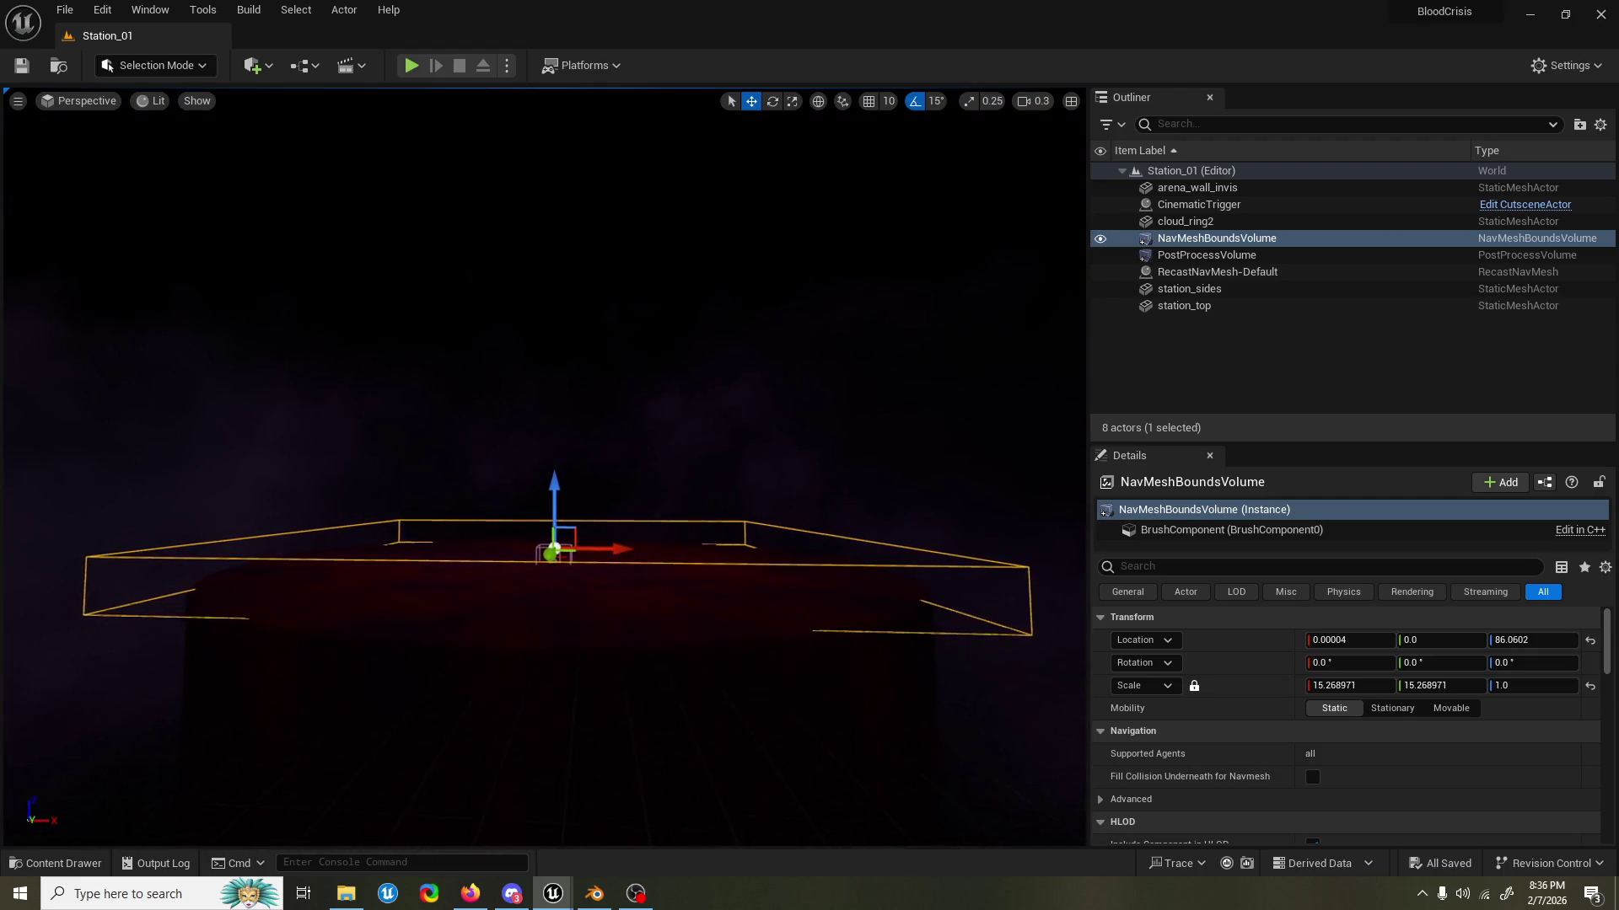
{"action": "key", "text": "s"}
{"action": "key", "text": "q"}
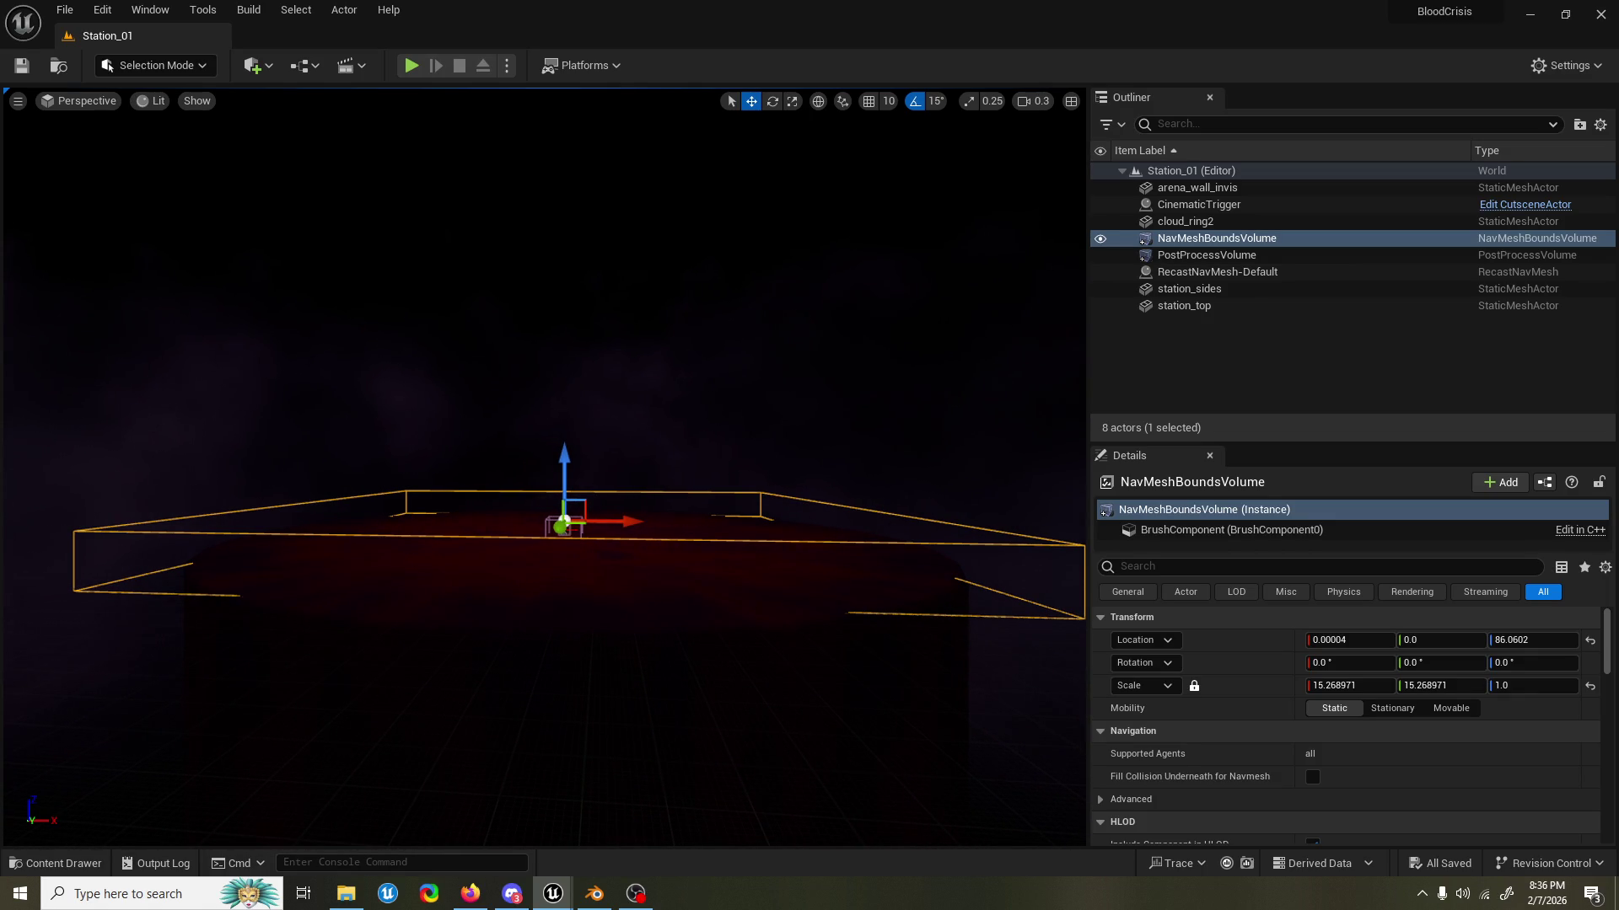
{"action": "key", "text": "d"}
{"action": "key", "text": "d"}
{"action": "key", "text": "s"}
{"action": "key", "text": "a"}
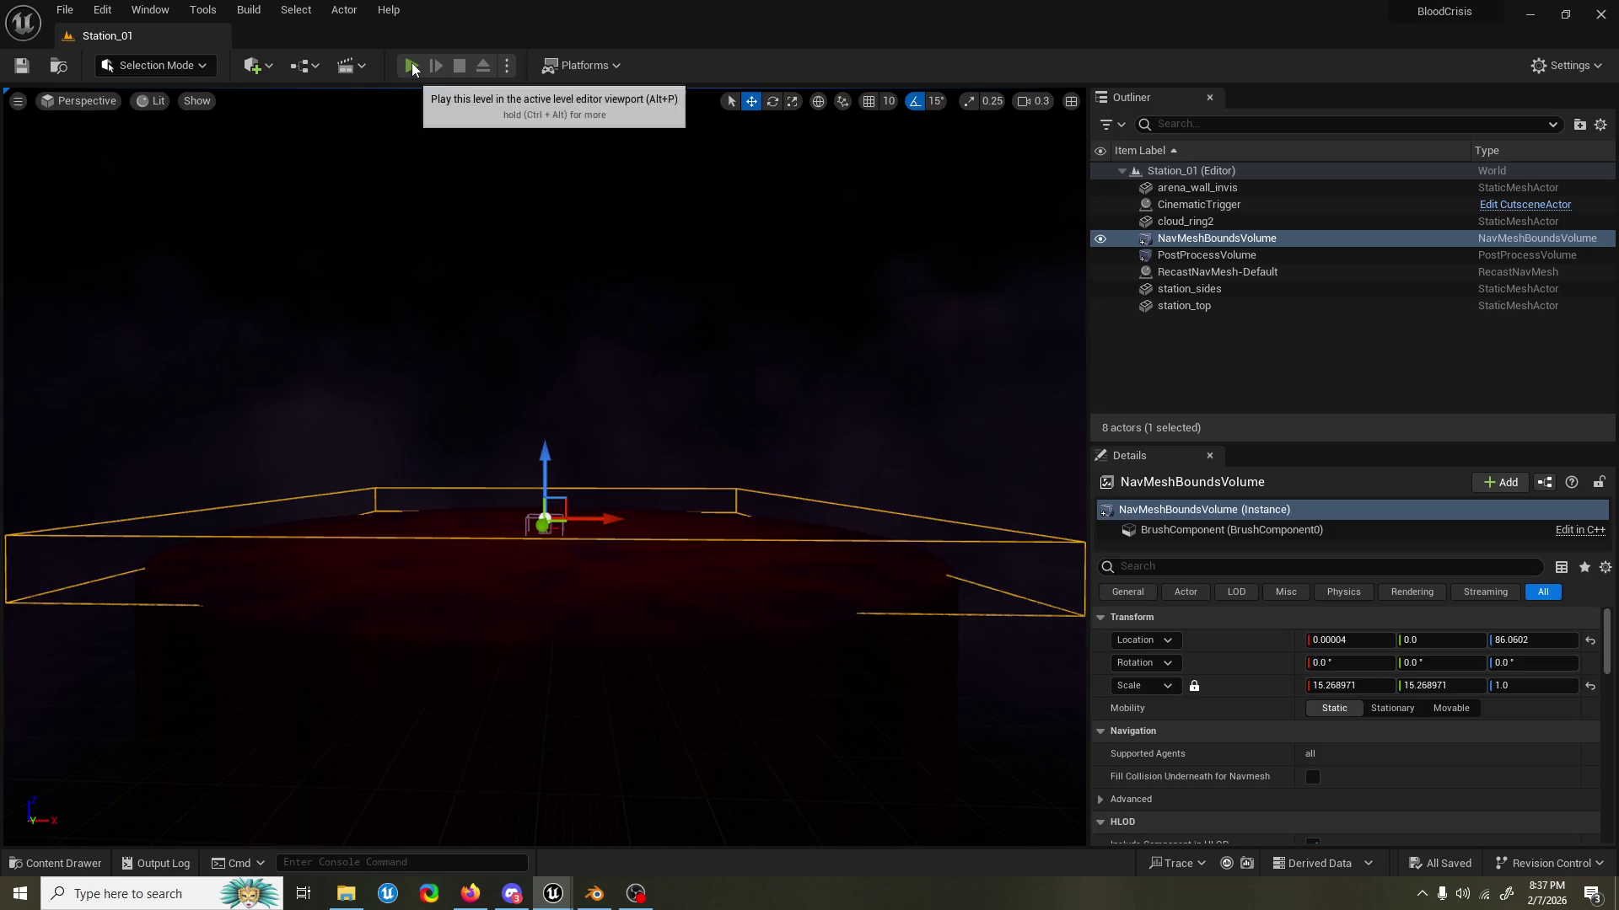
Play Station_01 to test the Alpha Knight animations, then end the play session.
{"action": "left_click", "coordinate": [412, 66]}
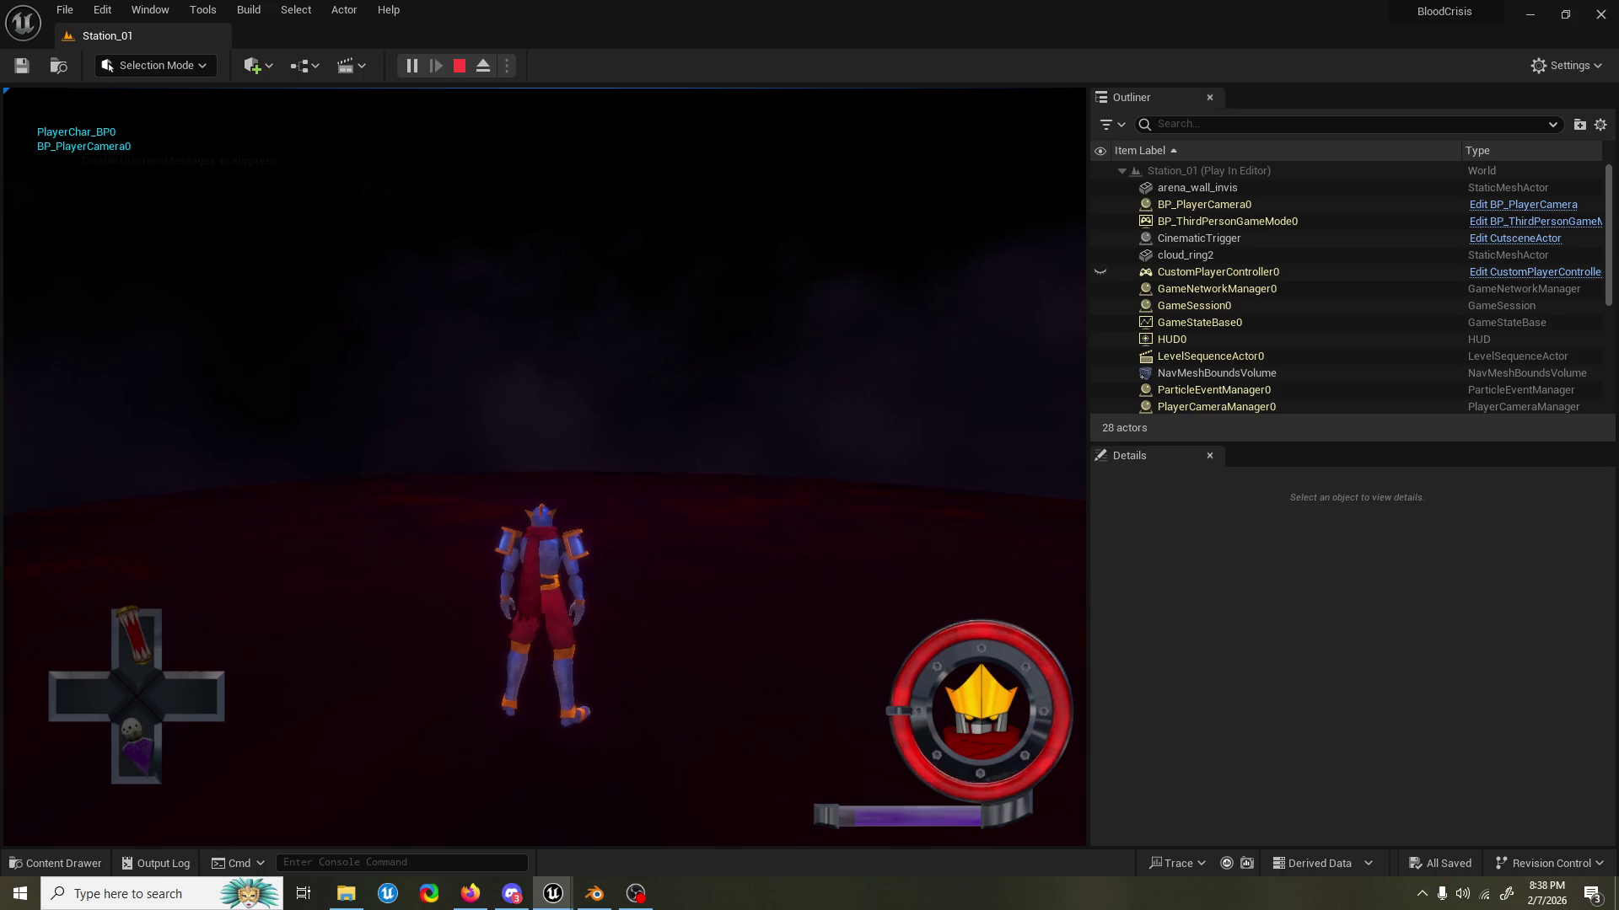
{"action": "key", "text": "shift+F1"}
{"action": "key", "text": "Escape"}
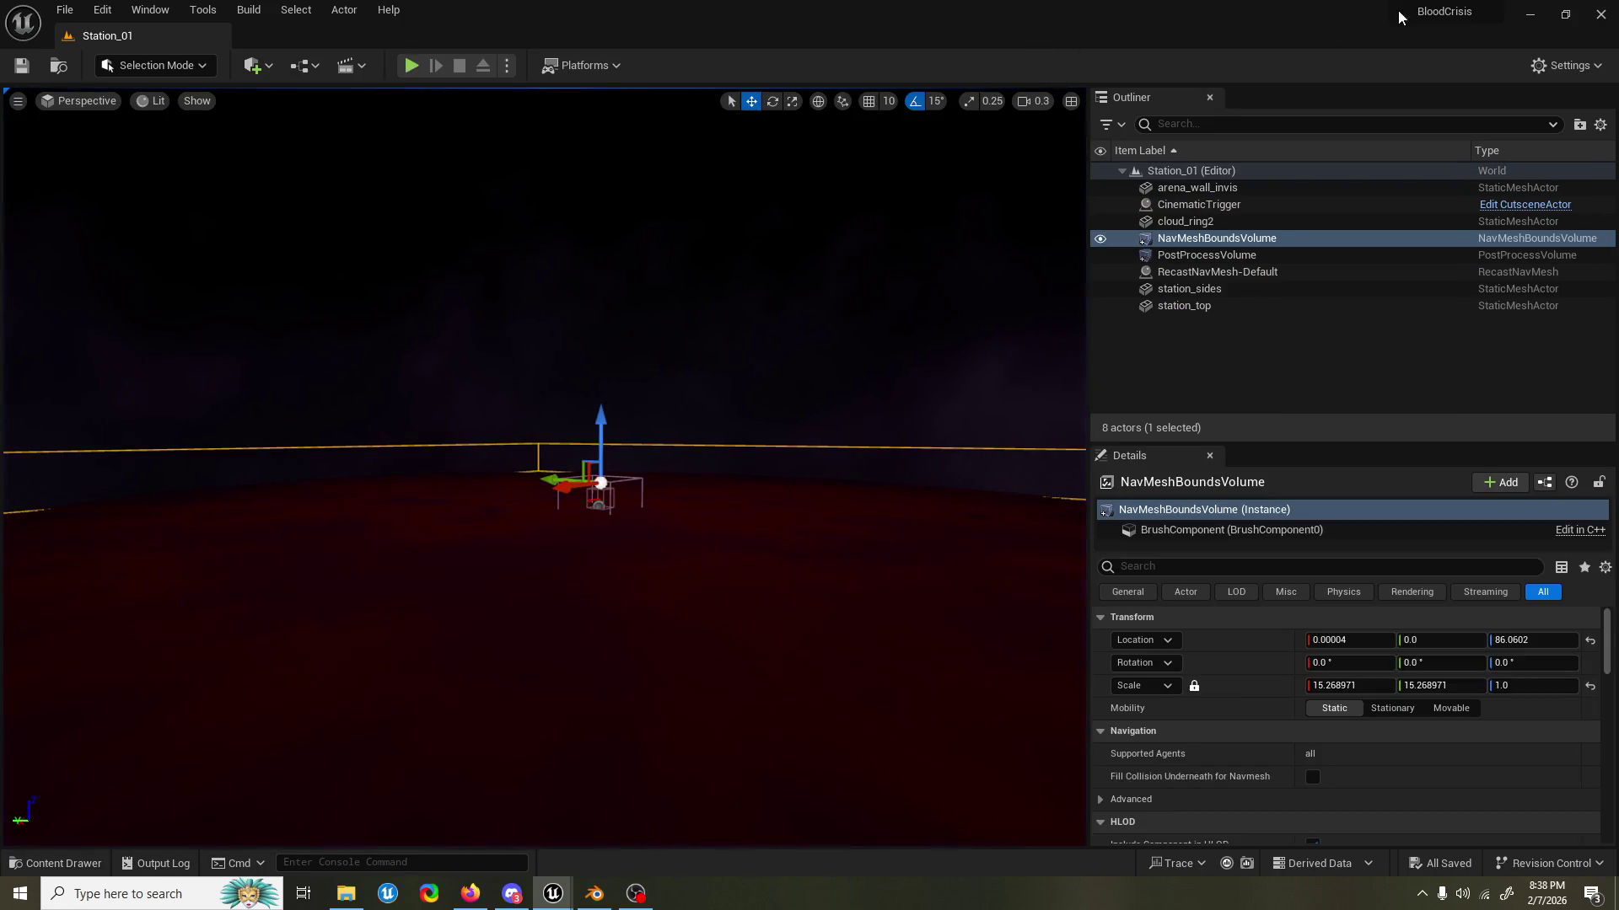
Back in Blender, save AK_runcycle_neutral.blend and bring up the File > Open browser.
{"action": "key", "text": "super+d"}
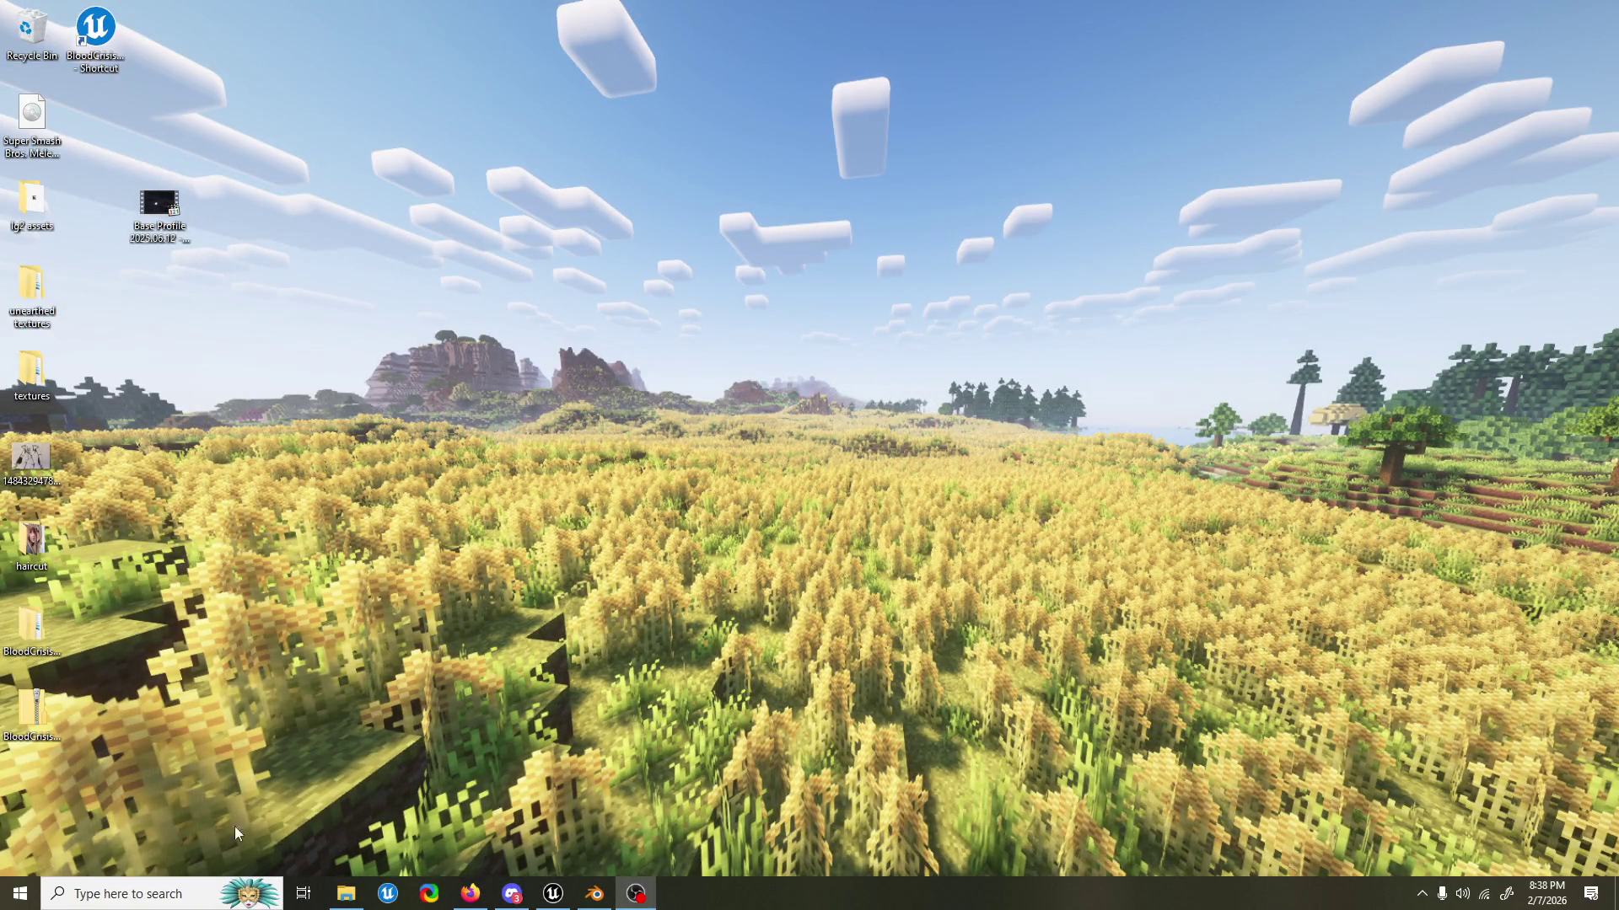
{"action": "left_click", "coordinate": [607, 887]}
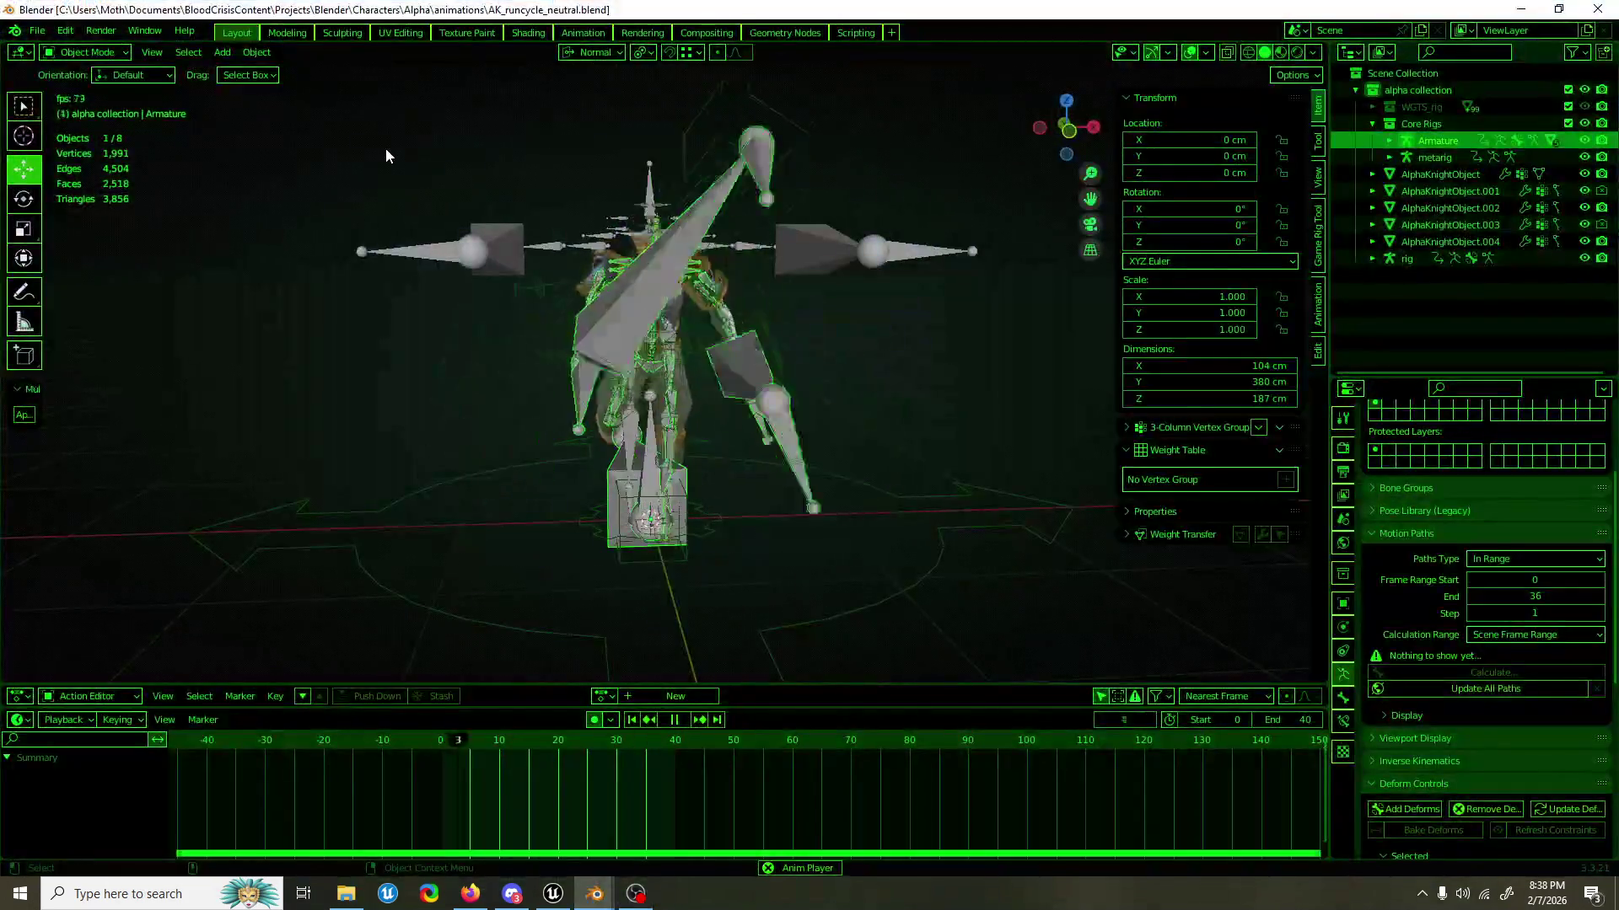
{"action": "key", "text": "ctrl+s"}
{"action": "left_click", "coordinate": [37, 30]}
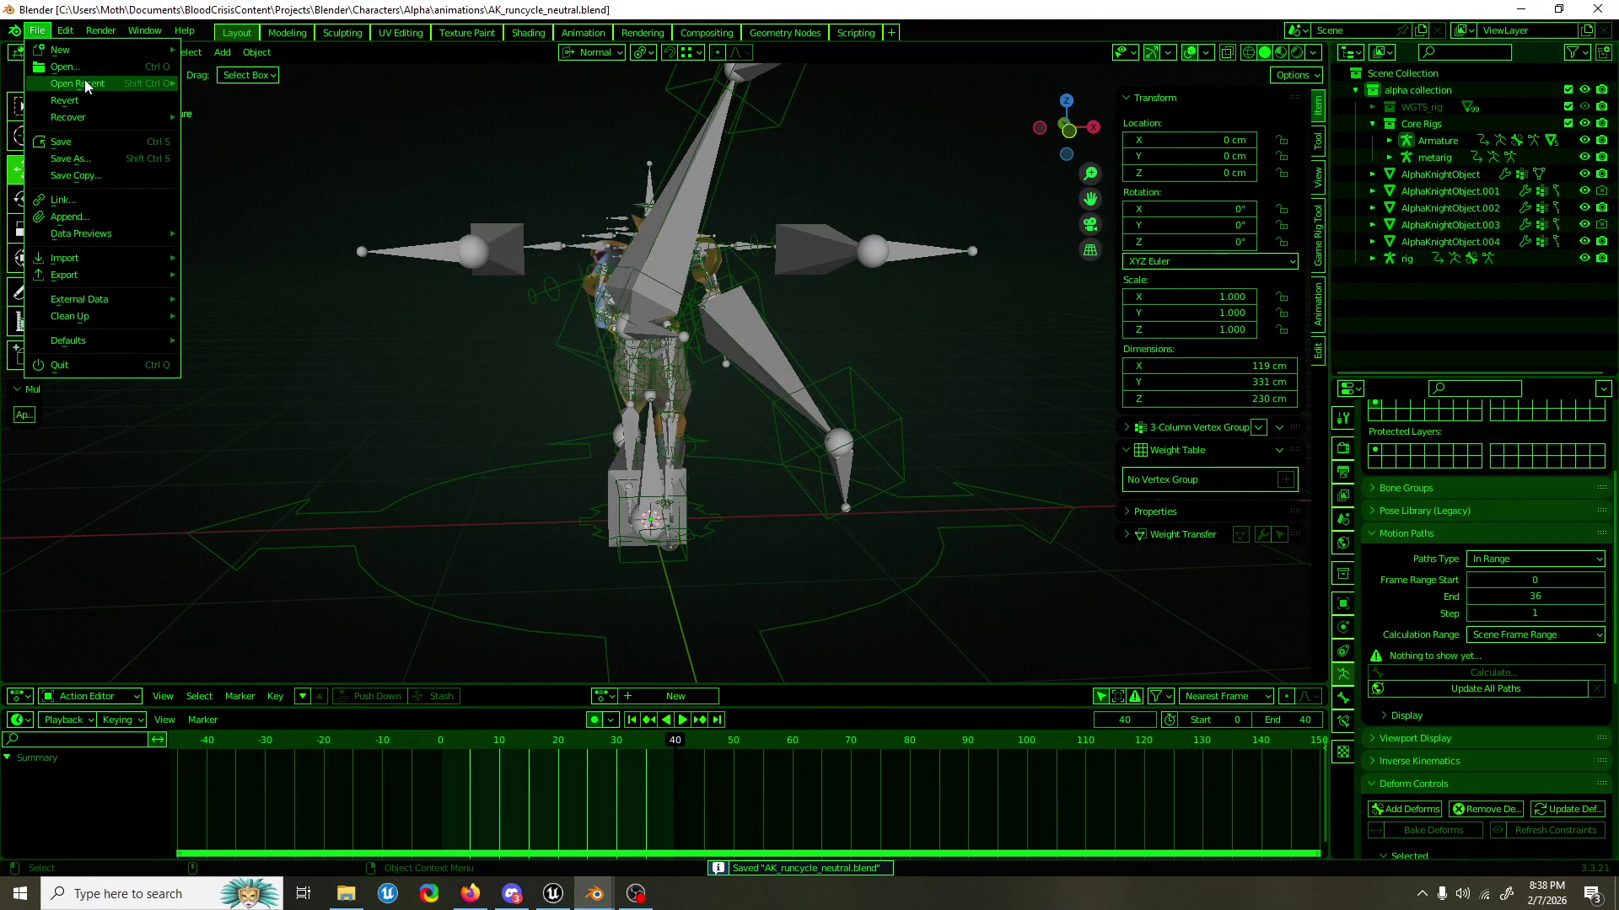
{"action": "left_click", "coordinate": [84, 67]}
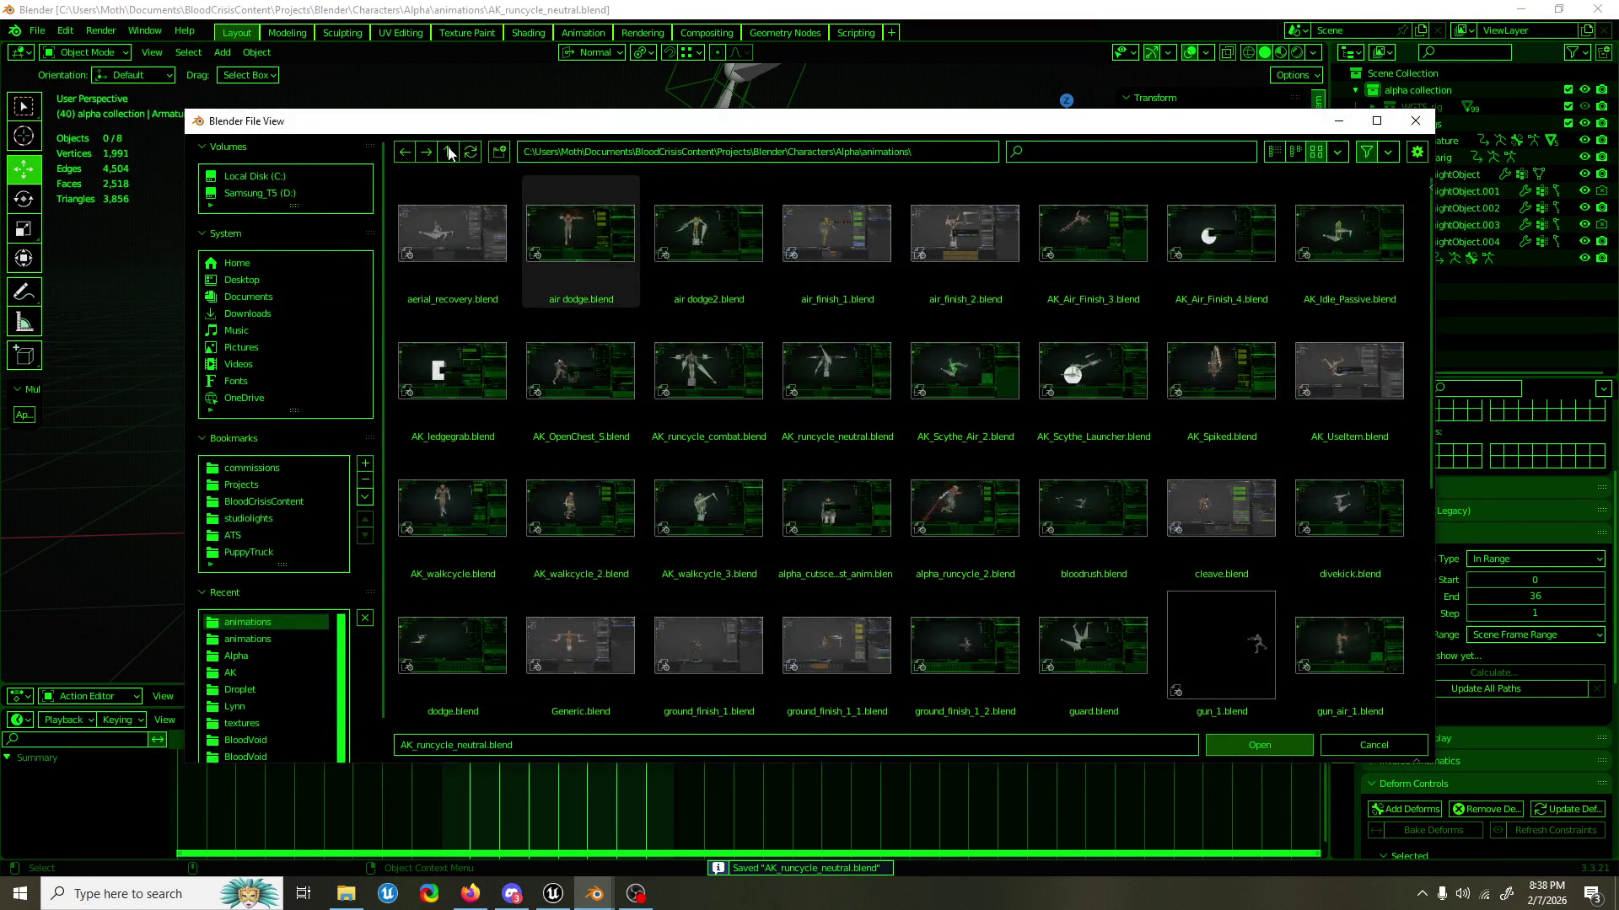
Go up from the animations folder to the Alpha folder, then switch over to File Explorer.
{"action": "left_click", "coordinate": [448, 153]}
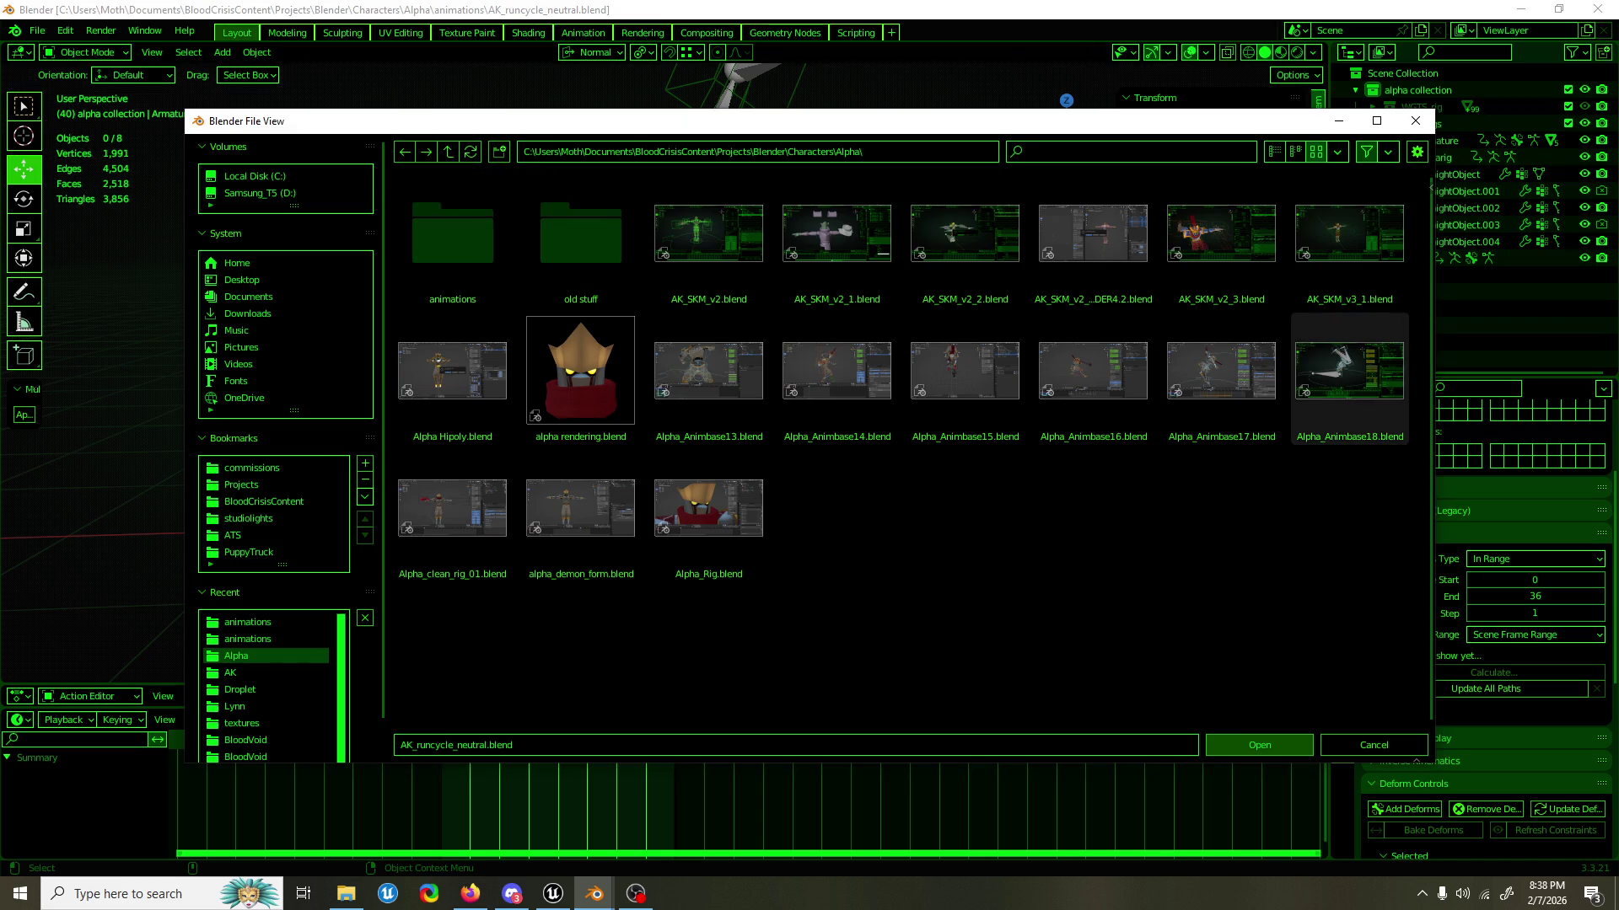
{"action": "key", "text": "alt+Tab"}
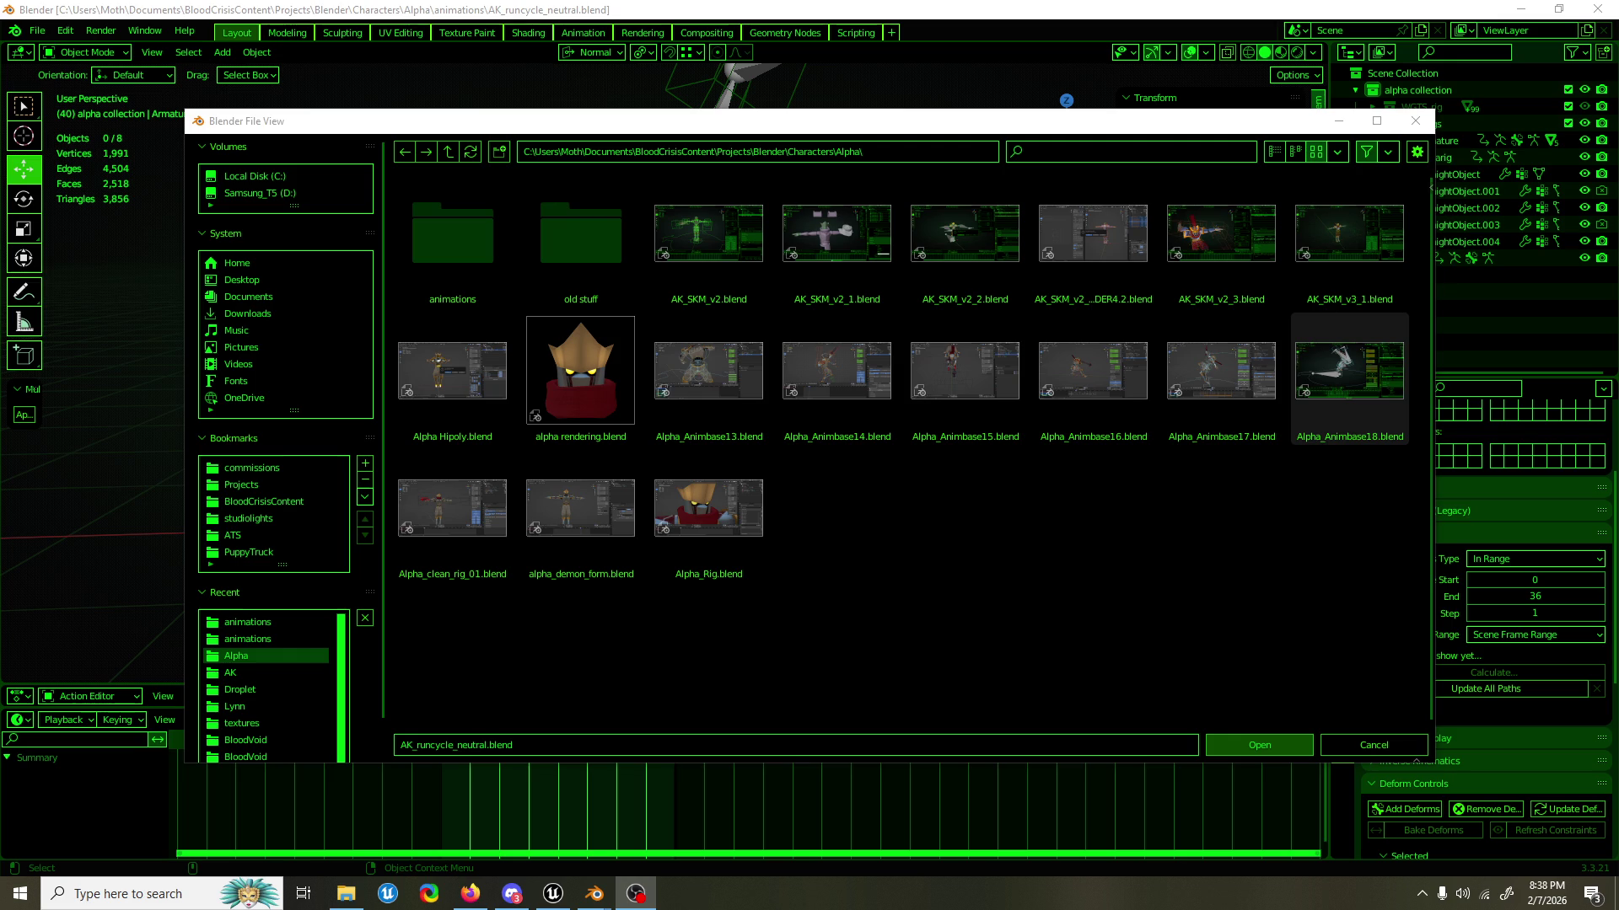
{"action": "left_click", "coordinate": [981, 528]}
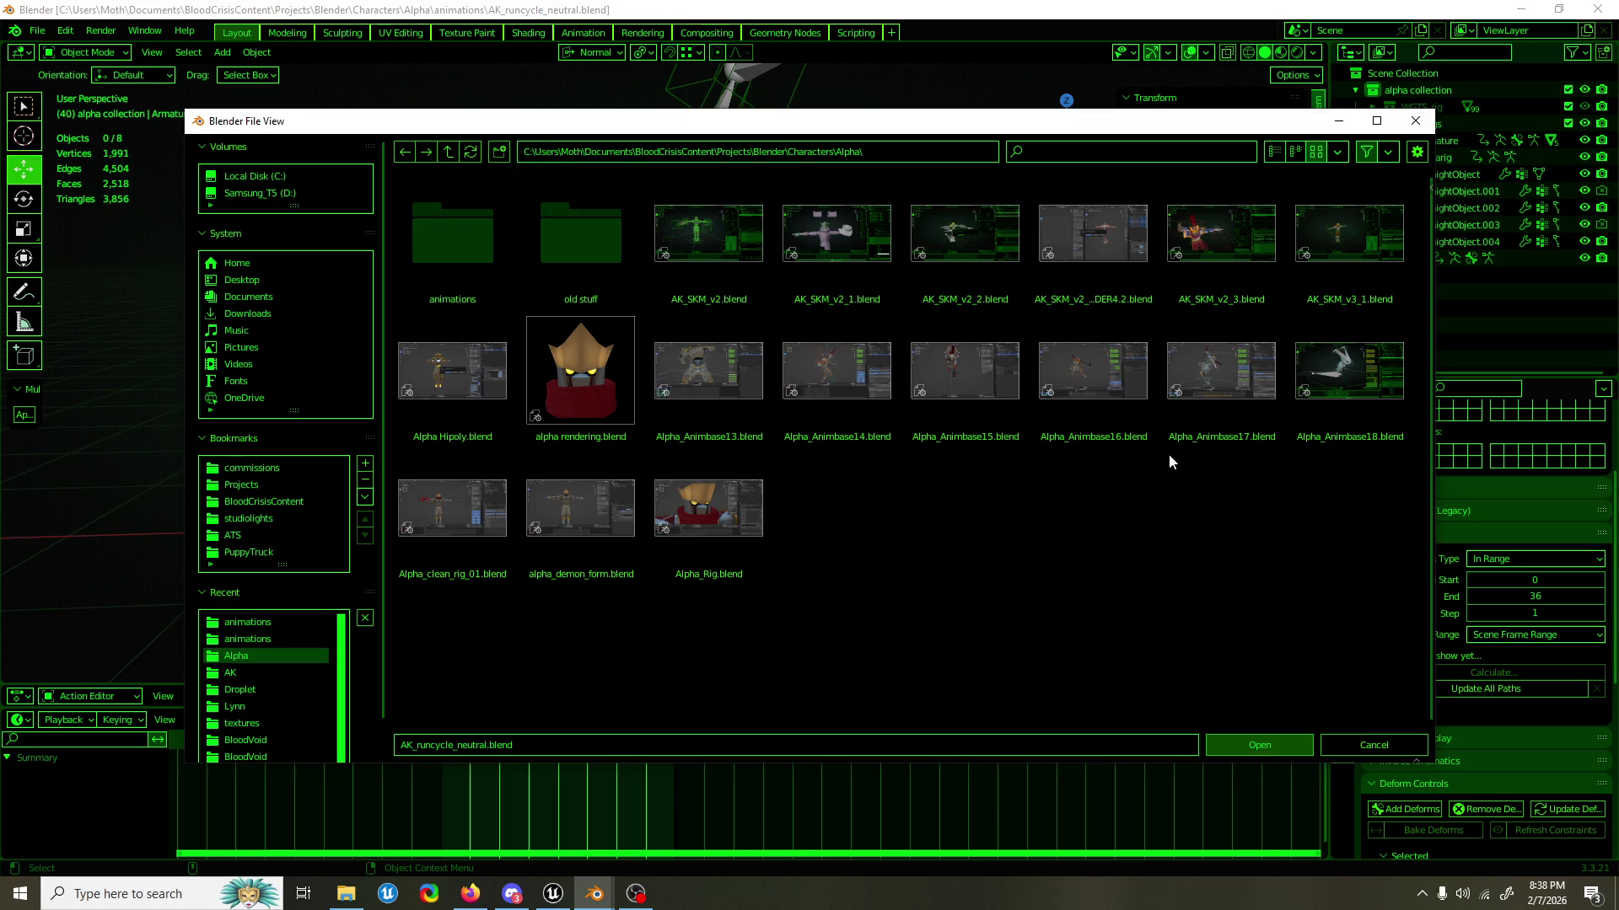
{"action": "left_click", "coordinate": [345, 894]}
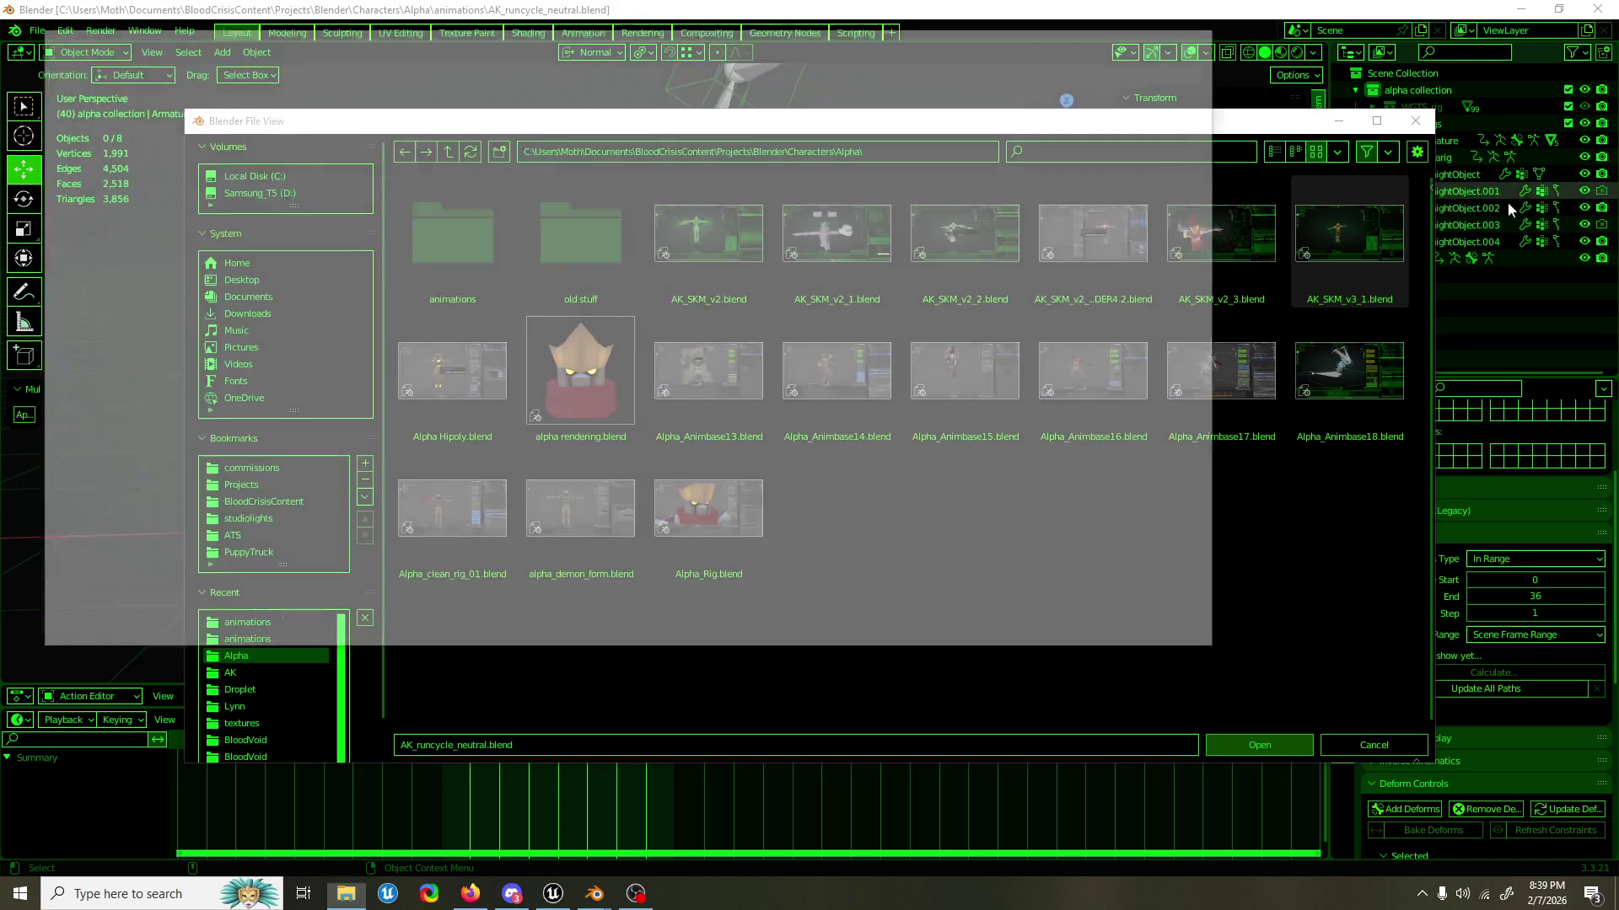
{"action": "scroll", "coordinate": [541, 246], "scroll_direction": "up", "scroll_amount": 1}
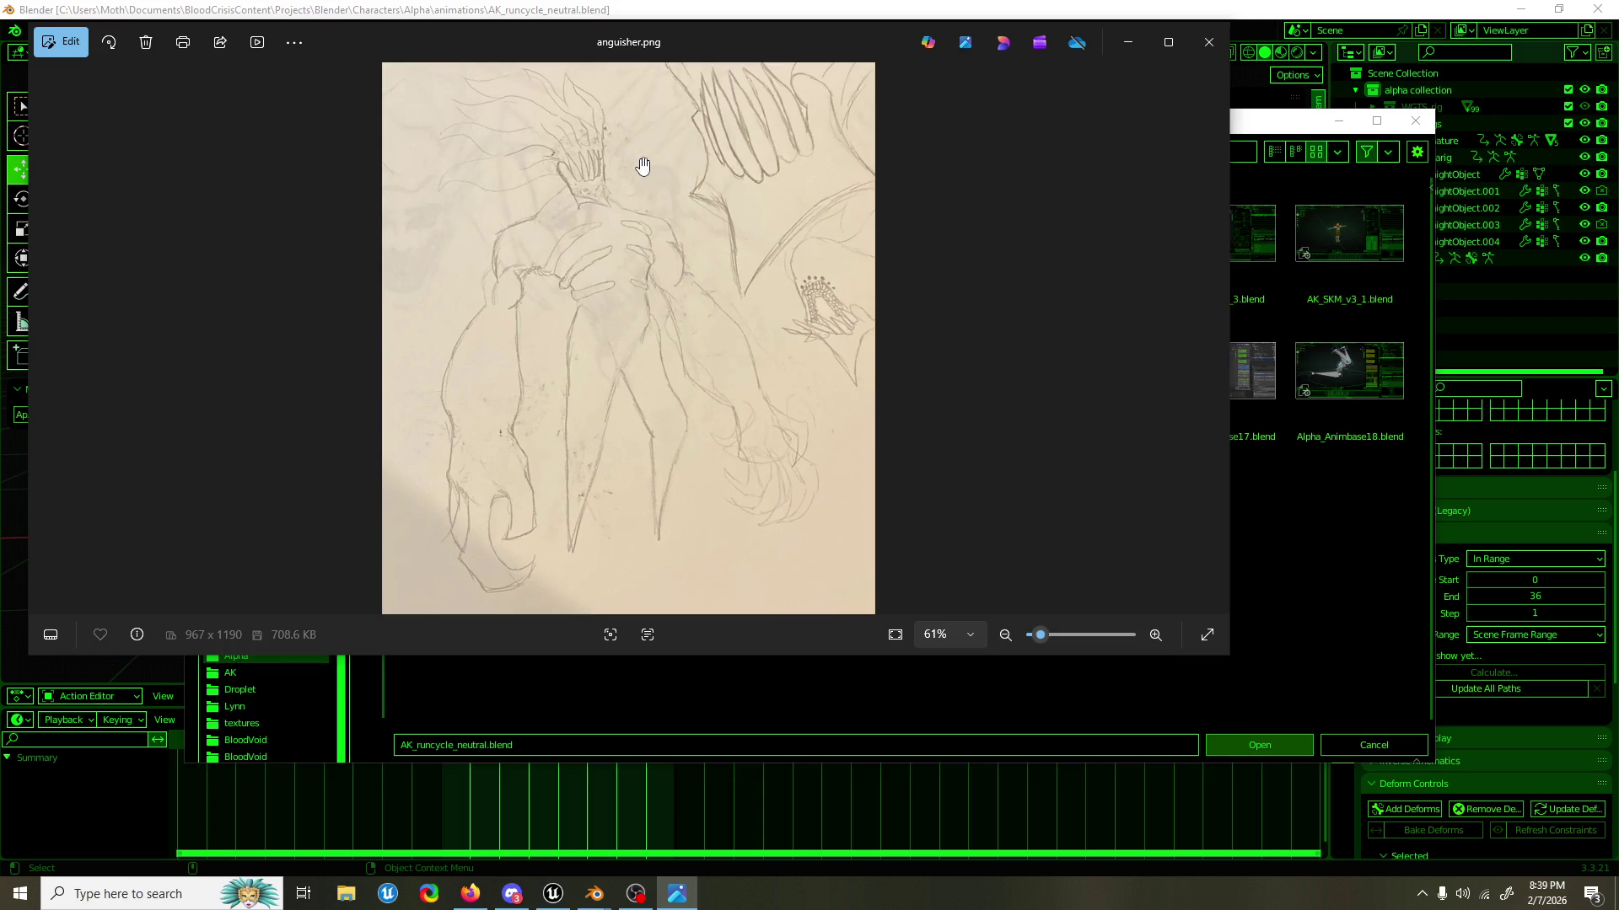
Move the Photos window showing the anguisher.png sketch slightly down the screen.
{"action": "mouse_move", "coordinate": [732, 44]}
{"action": "left_mouse_down"}
{"action": "mouse_move", "coordinate": [745, 115]}
{"action": "mouse_move", "coordinate": [741, 98]}
{"action": "left_mouse_up"}
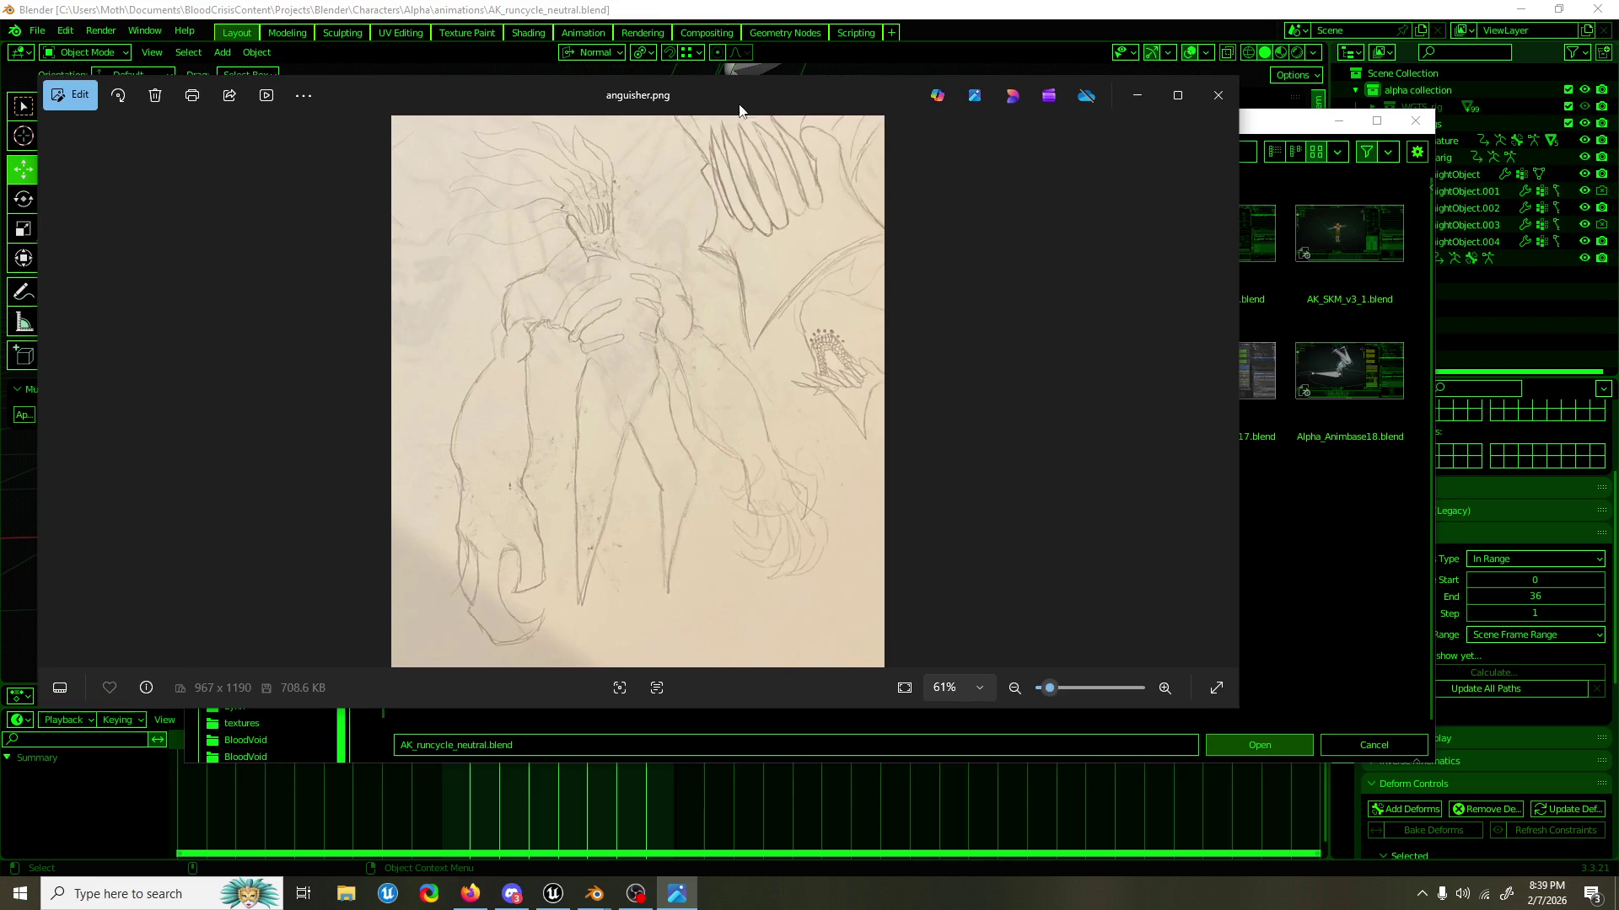